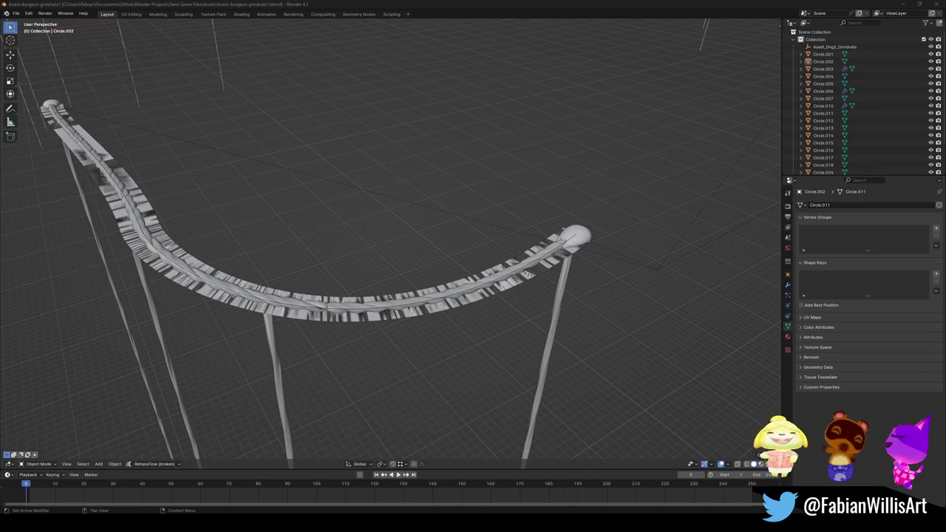
Select the first grind rail and its support poles, making the rail the active object
{"action": "scroll", "coordinate": [464, 289], "scroll_direction": "down", "scroll_amount": 3}
{"action": "scroll", "coordinate": [433, 260], "scroll_direction": "up", "scroll_amount": 3}
{"action": "scroll", "coordinate": [416, 239], "scroll_direction": "up", "scroll_amount": 2}
{"action": "left_click", "coordinate": [420, 248]}
{"action": "left_click", "coordinate": [586, 253]}
{"action": "mouse_move", "coordinate": [587, 253]}
{"action": "middle_mouse_down"}
{"action": "mouse_move", "coordinate": [566, 249]}
{"action": "mouse_move", "coordinate": [537, 327]}
{"action": "middle_mouse_up"}
{"action": "left_click", "coordinate": [440, 341], "text": "shift"}
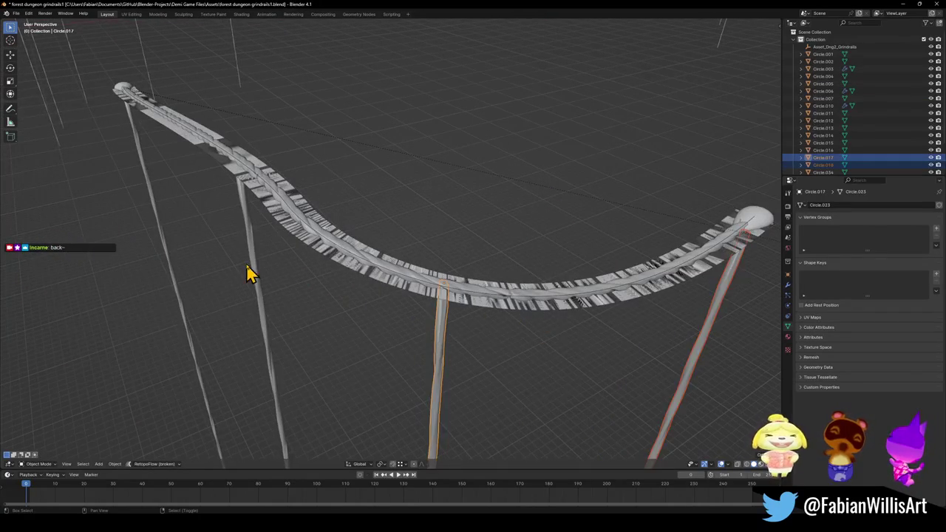
{"action": "left_click", "coordinate": [249, 271], "text": "shift"}
{"action": "left_click", "coordinate": [151, 205], "text": "shift"}
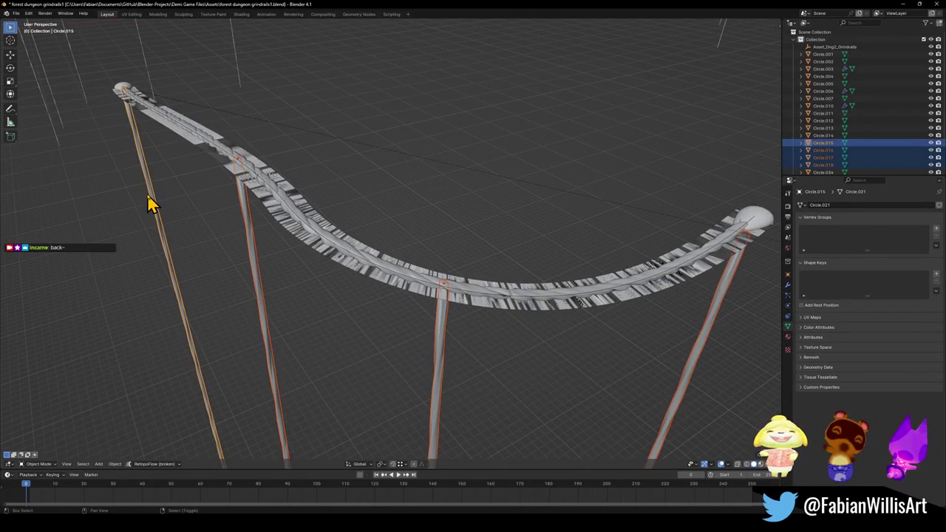
{"action": "left_click", "coordinate": [206, 141], "text": "shift"}
Convert the rail and poles to mesh, join them, and start moving them along Z
{"action": "key", "text": "g"}
{"action": "key", "text": "Escape"}
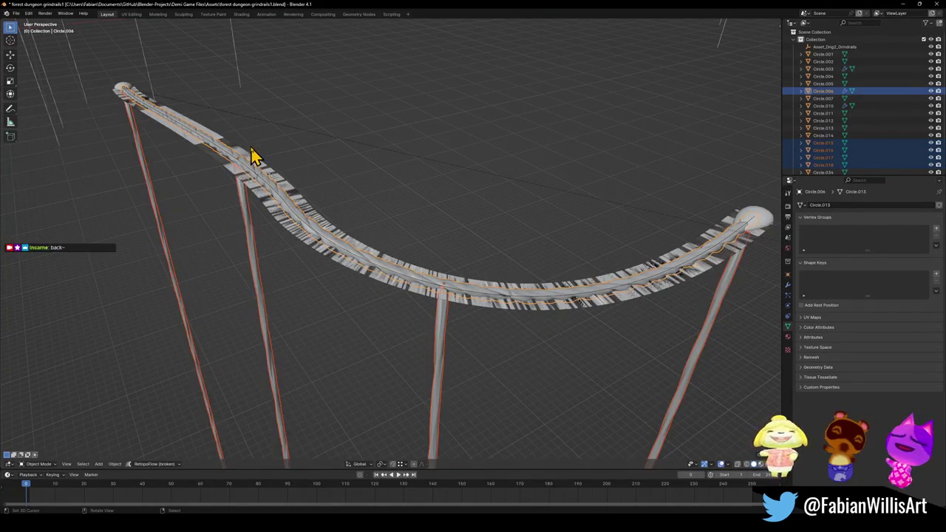
{"action": "key", "text": "q"}
{"action": "left_click", "coordinate": [253, 151]}
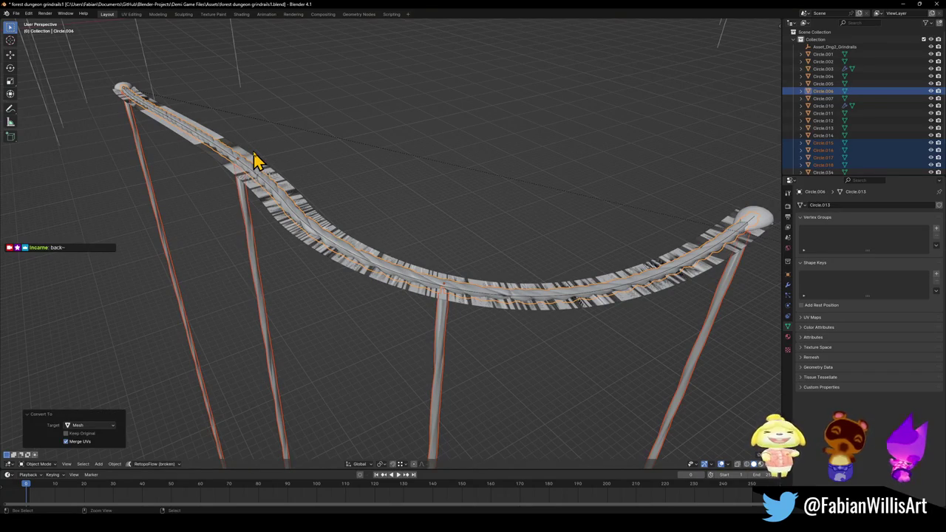
{"action": "key", "text": "ctrl+j"}
{"action": "key", "text": "g"}
{"action": "key", "text": "z"}
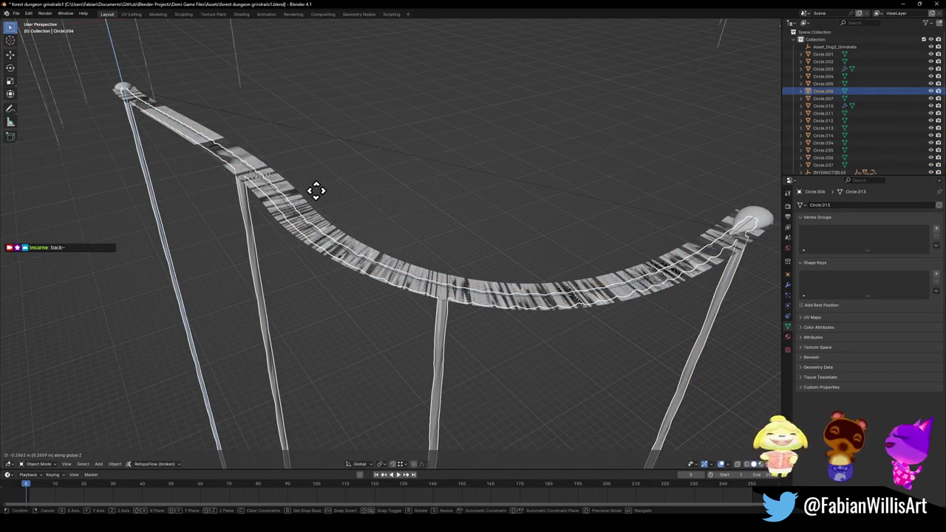
Confirm the lowered rail and save forest dungeon grindrails1.blend
{"action": "left_click", "coordinate": [317, 189]}
{"action": "left_click", "coordinate": [397, 220]}
{"action": "key", "text": "ctrl+s"}
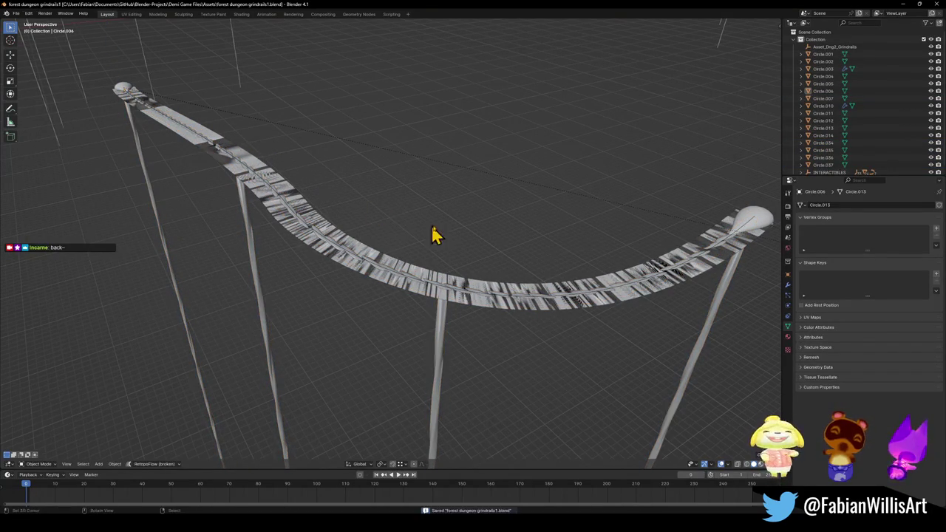
Walk through the scene to inspect the grind rails up close
{"action": "key", "text": "shift+grave"}
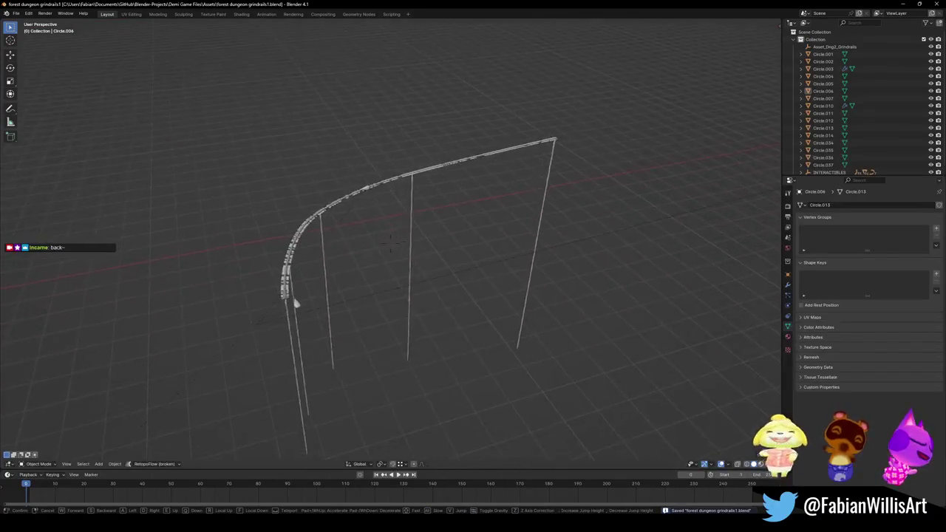
{"action": "key", "text": "w"}
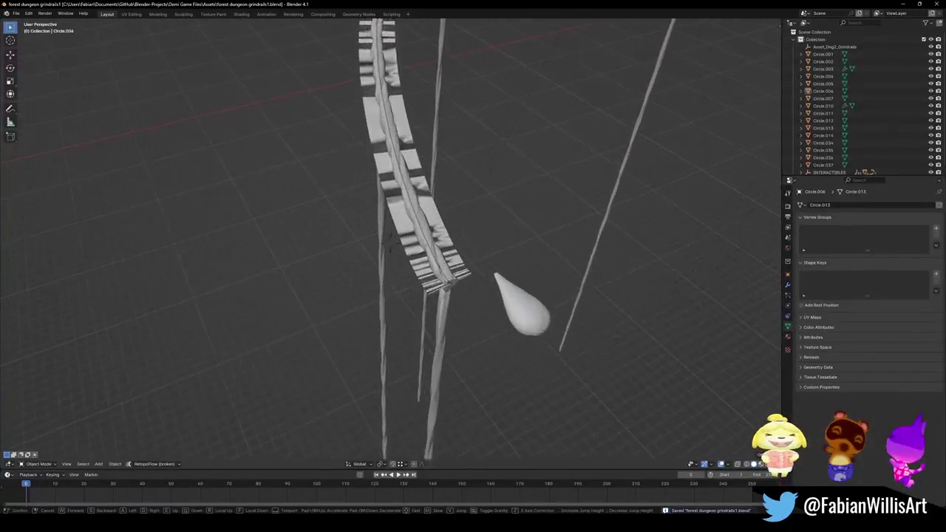
{"action": "key", "text": "w"}
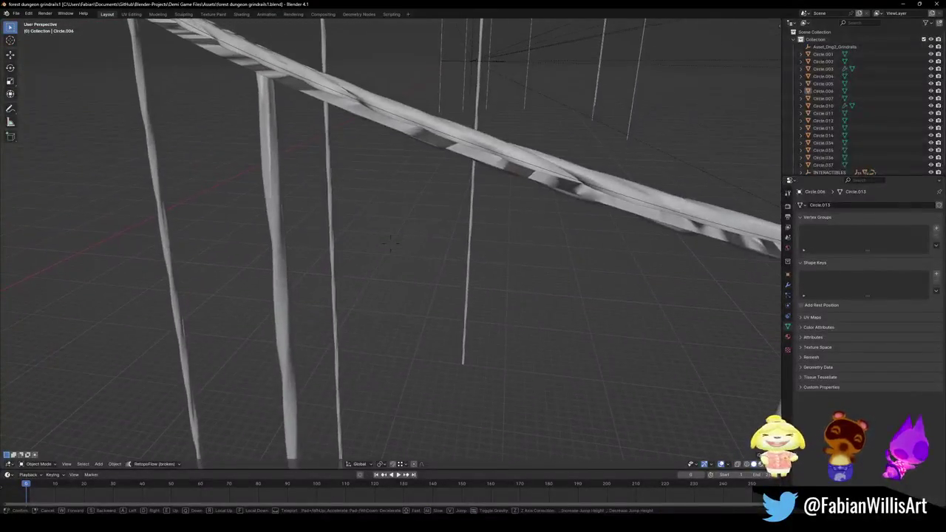
{"action": "key", "text": "s"}
{"action": "left_click", "coordinate": [395, 316]}
Select the vertical posts of the next, curved grind rail
{"action": "left_click", "coordinate": [365, 355]}
{"action": "middle_click_drag", "start_coordinate": [364, 358], "coordinate": [461, 352]}
{"action": "left_click", "coordinate": [460, 352]}
{"action": "left_click", "coordinate": [374, 328], "text": "shift"}
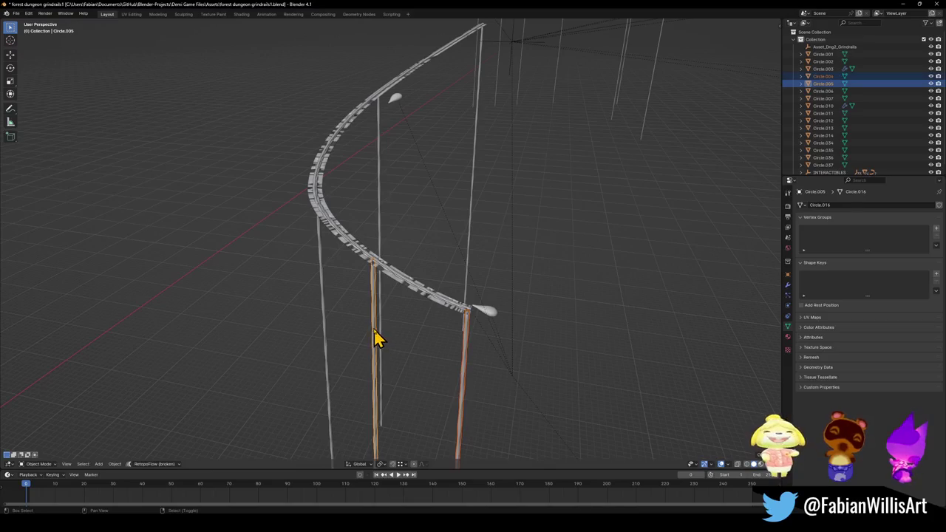
Add the remaining posts and the curved rail to the selection, with the rail active
{"action": "left_click", "coordinate": [318, 311], "text": "shift"}
{"action": "left_click", "coordinate": [381, 215], "text": "shift"}
{"action": "left_click", "coordinate": [470, 191], "text": "shift"}
{"action": "mouse_move", "coordinate": [460, 211]}
{"action": "middle_mouse_down"}
{"action": "mouse_move", "coordinate": [462, 286]}
{"action": "mouse_move", "coordinate": [416, 232]}
{"action": "mouse_move", "coordinate": [387, 253]}
{"action": "middle_mouse_up"}
{"action": "scroll", "coordinate": [316, 264], "scroll_direction": "up", "scroll_amount": 3}
{"action": "left_click", "coordinate": [234, 269], "text": "shift"}
{"action": "left_click", "coordinate": [233, 270], "text": "shift"}
Convert the curved rail and posts to mesh, join them, and lower it 0.284 m
{"action": "key", "text": "q"}
{"action": "left_click", "coordinate": [231, 263]}
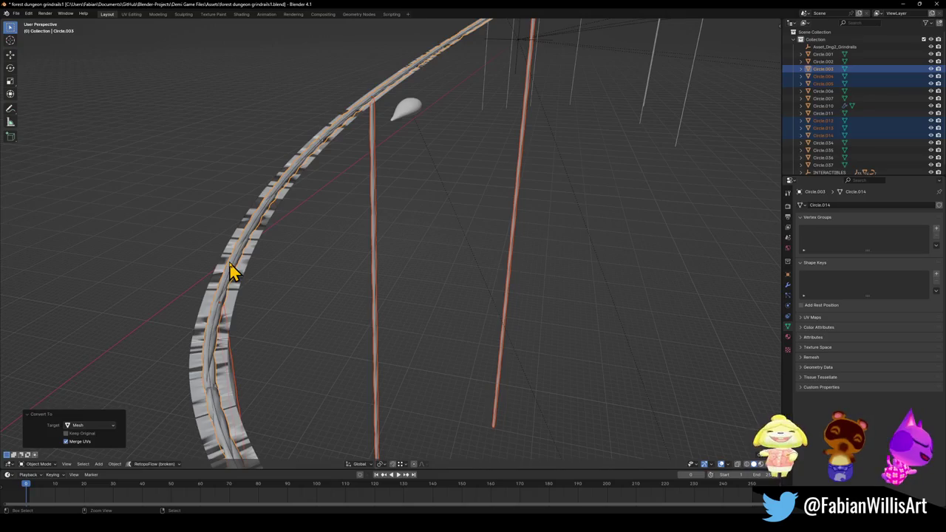
{"action": "key", "text": "ctrl+j"}
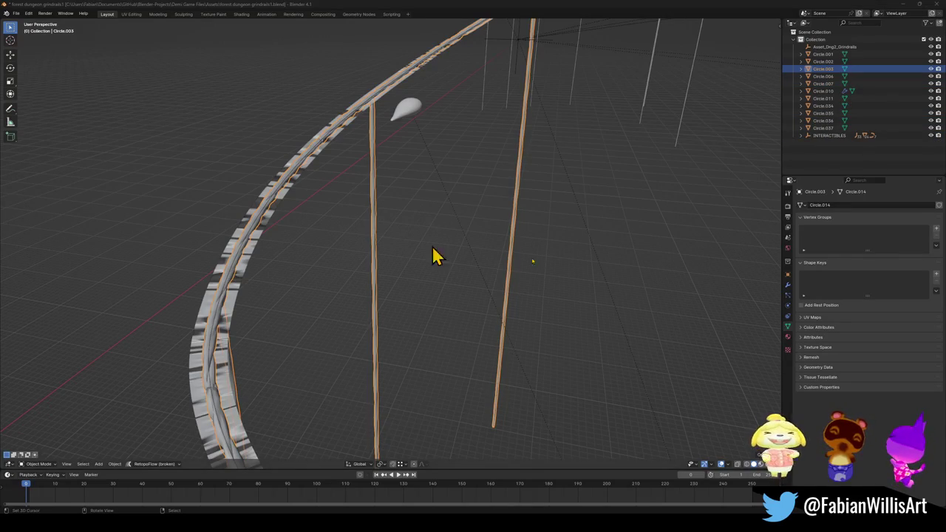
{"action": "mouse_move", "coordinate": [410, 284]}
{"action": "middle_mouse_down", "text": "shift"}
{"action": "mouse_move", "coordinate": [473, 178]}
{"action": "mouse_move", "coordinate": [443, 184]}
{"action": "middle_mouse_up", "text": "shift"}
{"action": "key", "text": "g"}
{"action": "key", "text": "z"}
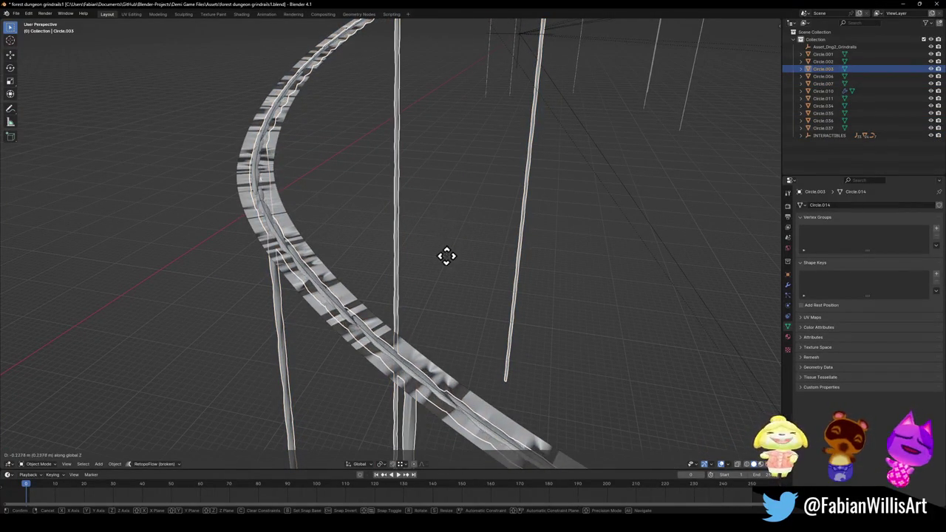
{"action": "left_click", "coordinate": [443, 270]}
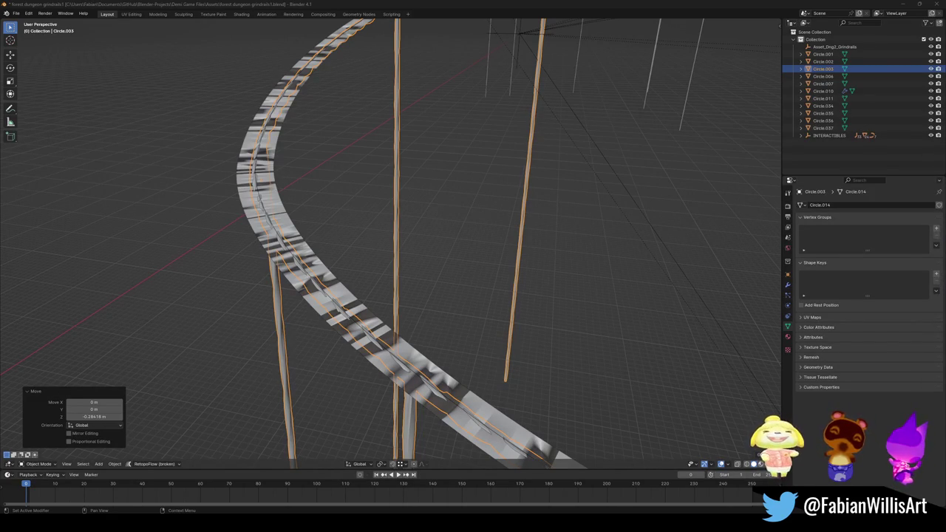
{"action": "scroll", "coordinate": [522, 177], "scroll_direction": "down", "scroll_amount": 8}
{"action": "scroll", "coordinate": [555, 133], "scroll_direction": "up", "scroll_amount": 3}
{"action": "scroll", "coordinate": [471, 195], "scroll_direction": "up", "scroll_amount": 4}
{"action": "scroll", "coordinate": [403, 279], "scroll_direction": "down", "scroll_amount": 2}
{"action": "scroll", "coordinate": [410, 266], "scroll_direction": "down", "scroll_amount": 5}
{"action": "mouse_move", "coordinate": [407, 254]}
{"action": "middle_mouse_down"}
{"action": "mouse_move", "coordinate": [387, 214]}
{"action": "mouse_move", "coordinate": [452, 231]}
{"action": "mouse_move", "coordinate": [420, 240]}
{"action": "middle_mouse_up"}
{"action": "scroll", "coordinate": [452, 230], "scroll_direction": "up", "scroll_amount": 3}
{"action": "scroll", "coordinate": [450, 229], "scroll_direction": "down", "scroll_amount": 3}
{"action": "scroll", "coordinate": [450, 228], "scroll_direction": "up", "scroll_amount": 4}
{"action": "scroll", "coordinate": [475, 241], "scroll_direction": "up", "scroll_amount": 3}
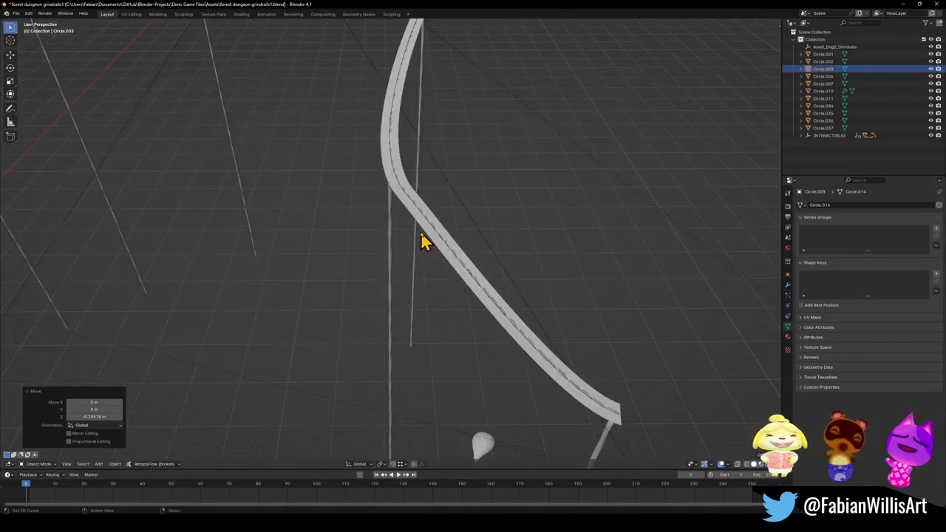
Select every object sharing the rail material via Select Linked, then save the file
{"action": "left_click", "coordinate": [390, 269]}
{"action": "key", "text": "q"}
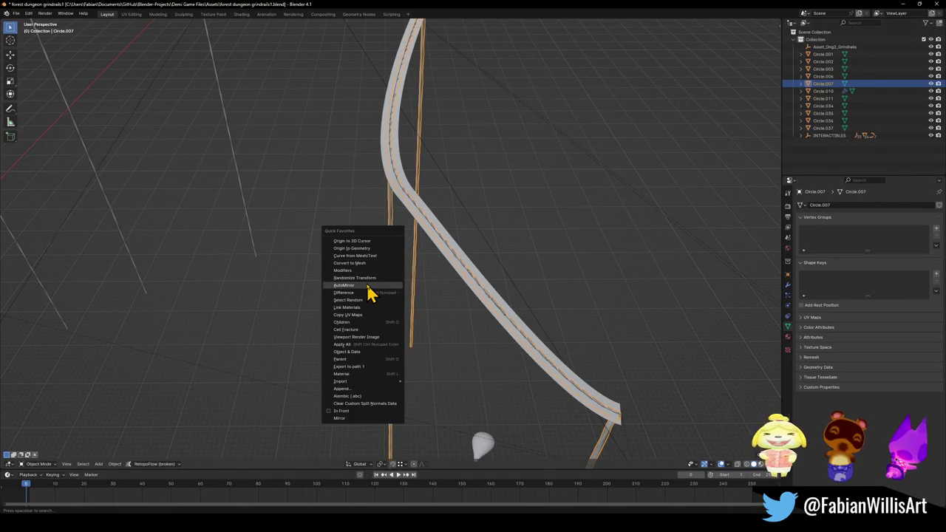
{"action": "left_click", "coordinate": [353, 375]}
{"action": "scroll", "coordinate": [422, 255], "scroll_direction": "down", "scroll_amount": 3}
{"action": "scroll", "coordinate": [436, 255], "scroll_direction": "down", "scroll_amount": 4}
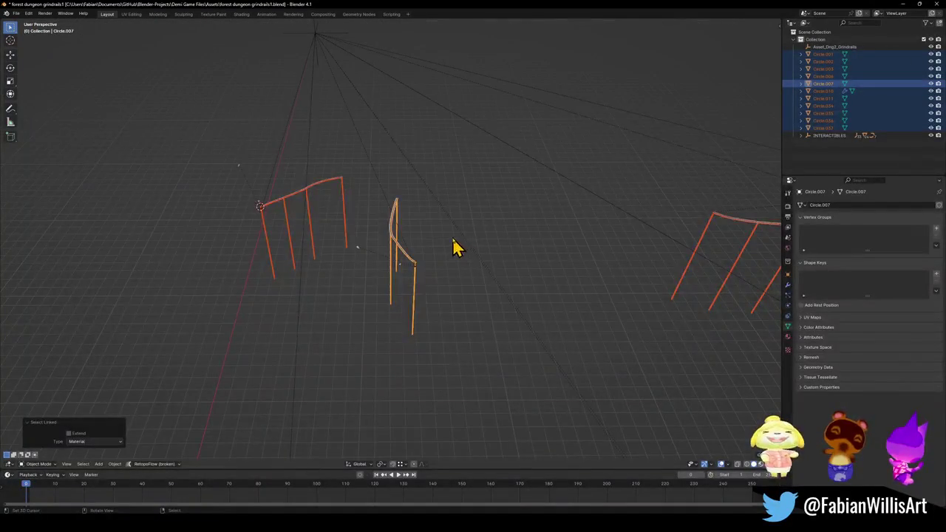
{"action": "key", "text": "ctrl+s"}
Add the Asset_Dng2_Grindrails empty to the selection, then undo that addition
{"action": "scroll", "coordinate": [441, 258], "scroll_direction": "up", "scroll_amount": 3}
{"action": "middle_click_drag", "start_coordinate": [424, 217], "coordinate": [407, 296], "text": "shift"}
{"action": "scroll", "coordinate": [341, 137], "scroll_direction": "down", "scroll_amount": 2}
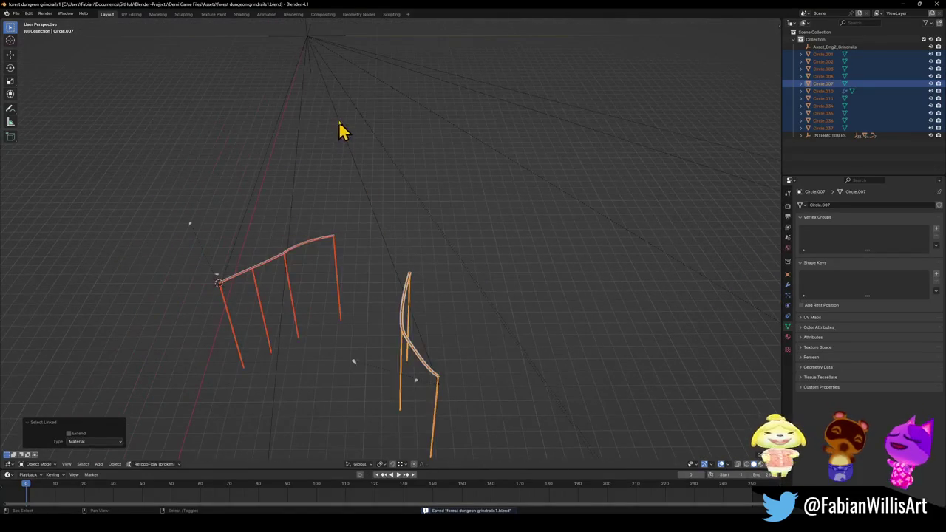
{"action": "left_click", "coordinate": [313, 43], "text": "shift"}
{"action": "key", "text": "ctrl+z"}
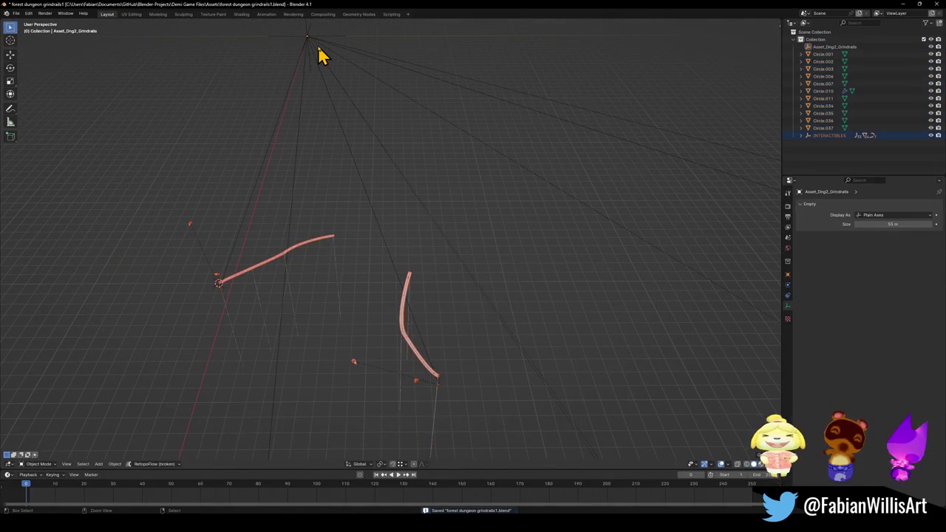
Delete the 65 extra objects, select the Asset_Dng2_Grindrails empty, and save the file
{"action": "key", "text": "Delete"}
{"action": "scroll", "coordinate": [441, 216], "scroll_direction": "down", "scroll_amount": 2}
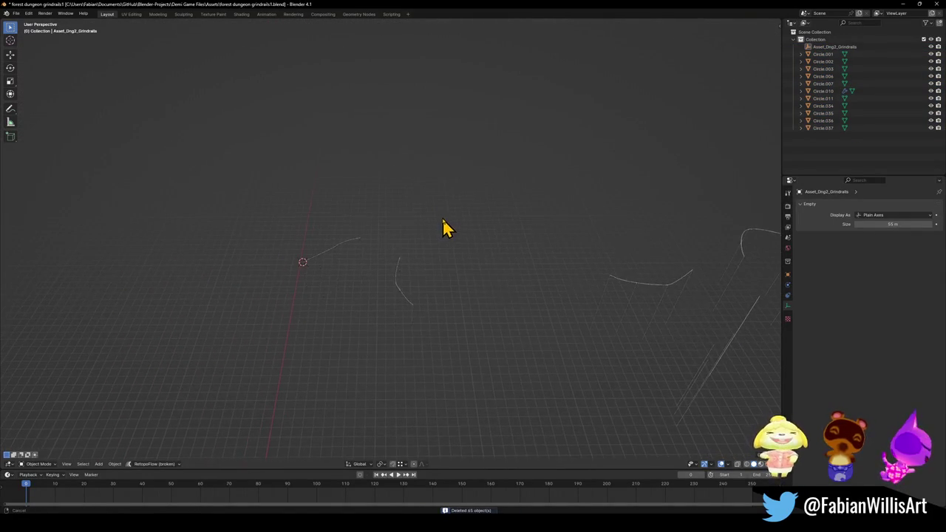
{"action": "scroll", "coordinate": [347, 126], "scroll_direction": "up", "scroll_amount": 2}
{"action": "scroll", "coordinate": [317, 88], "scroll_direction": "up", "scroll_amount": 3, "text": "shift"}
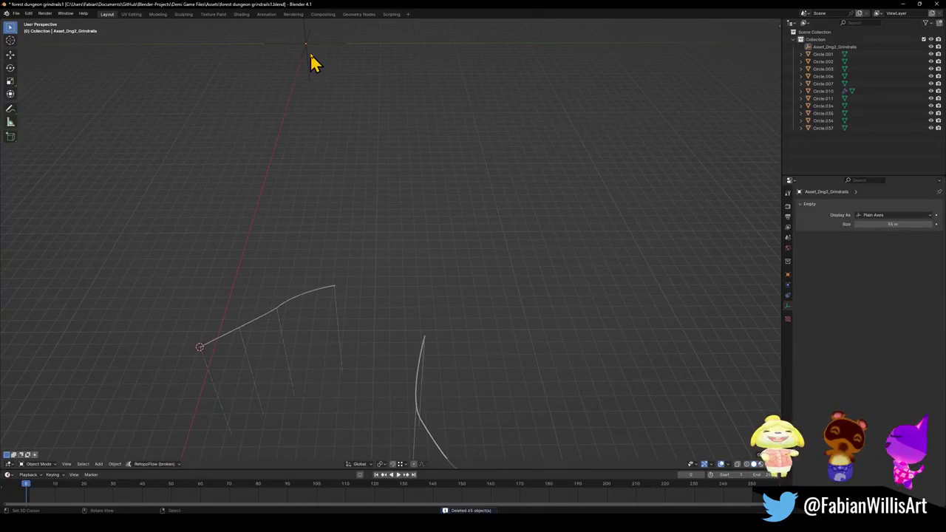
{"action": "left_click", "coordinate": [310, 56]}
{"action": "key", "text": "n"}
{"action": "key", "text": "ctrl+s"}
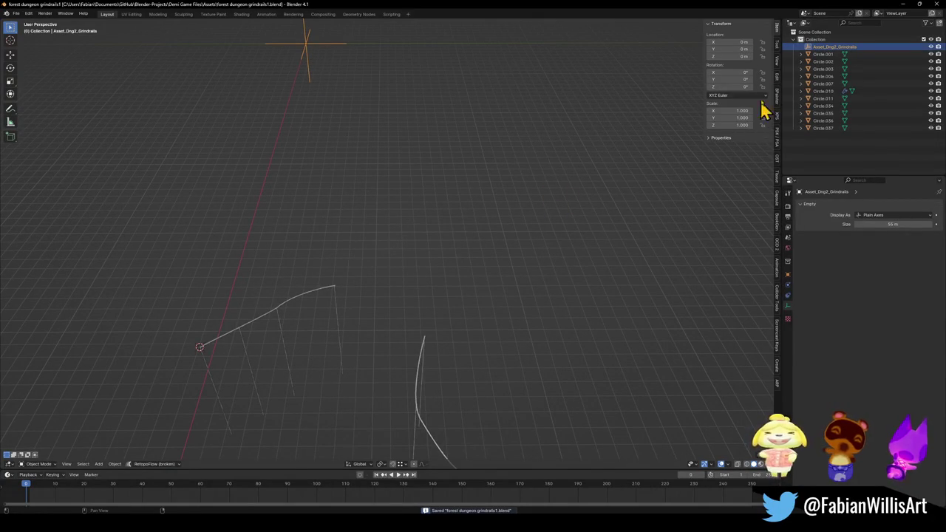
Display the Export FBX settings in the sidebar's Tool tab
{"action": "left_click", "coordinate": [776, 62]}
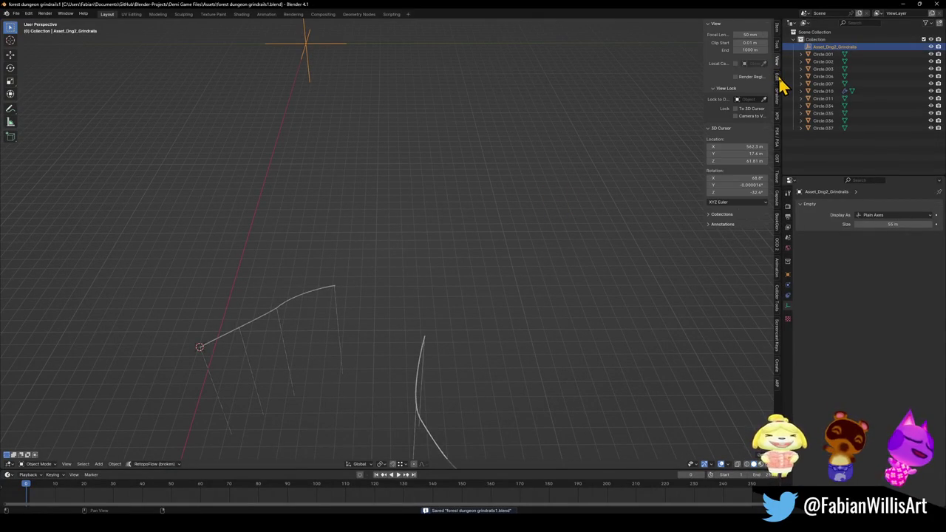
{"action": "left_click", "coordinate": [777, 49]}
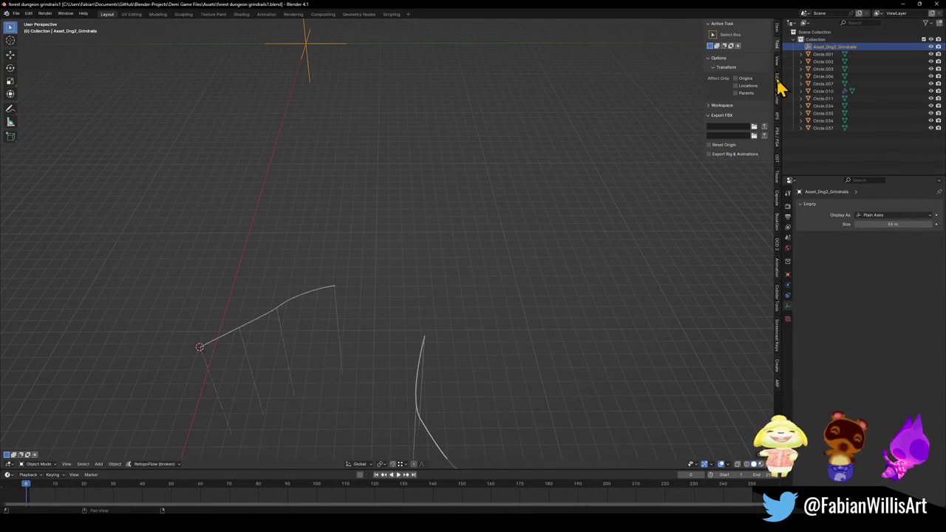
{"action": "left_click", "coordinate": [778, 59]}
{"action": "left_click", "coordinate": [778, 50]}
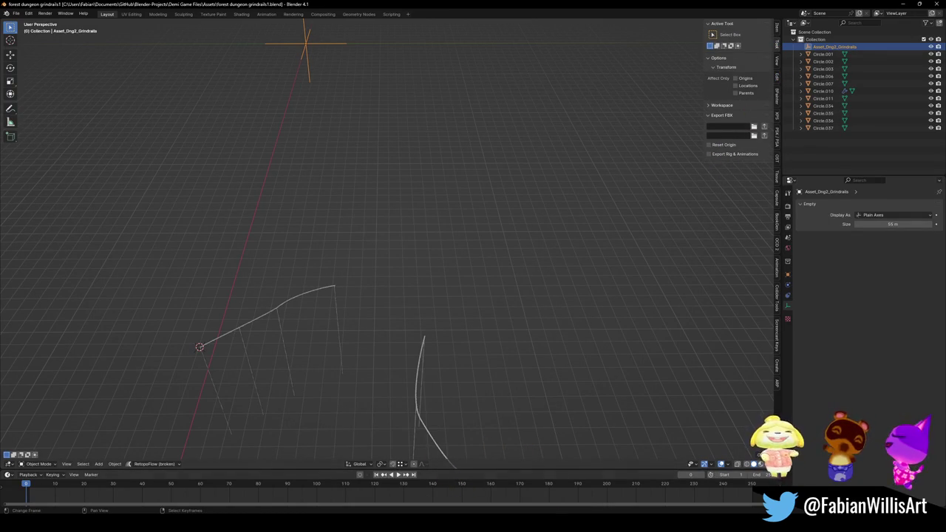
{"action": "key", "text": "alt+Tab"}
{"action": "key", "text": "alt+Tab"}
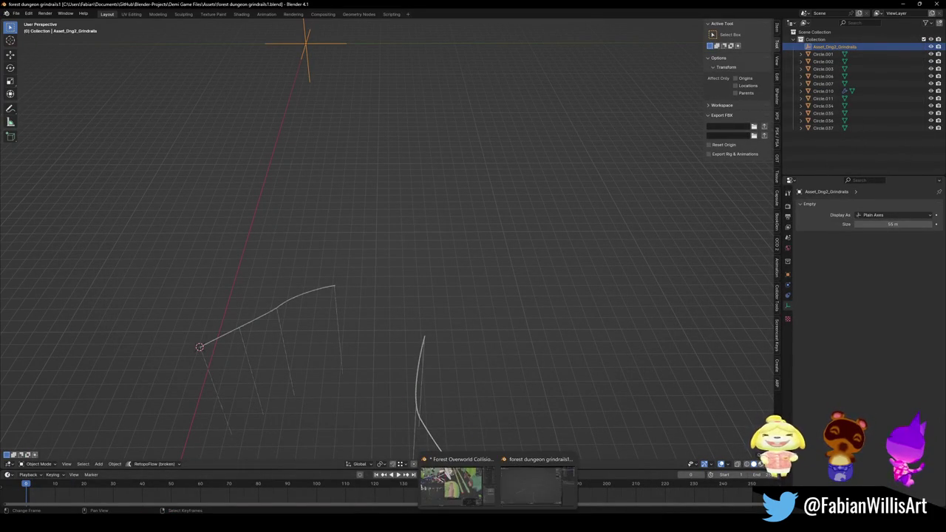
In the other Blender file, parent all curves to the Asset_Dng2_Grindrails empty and save
{"action": "left_click", "coordinate": [518, 490]}
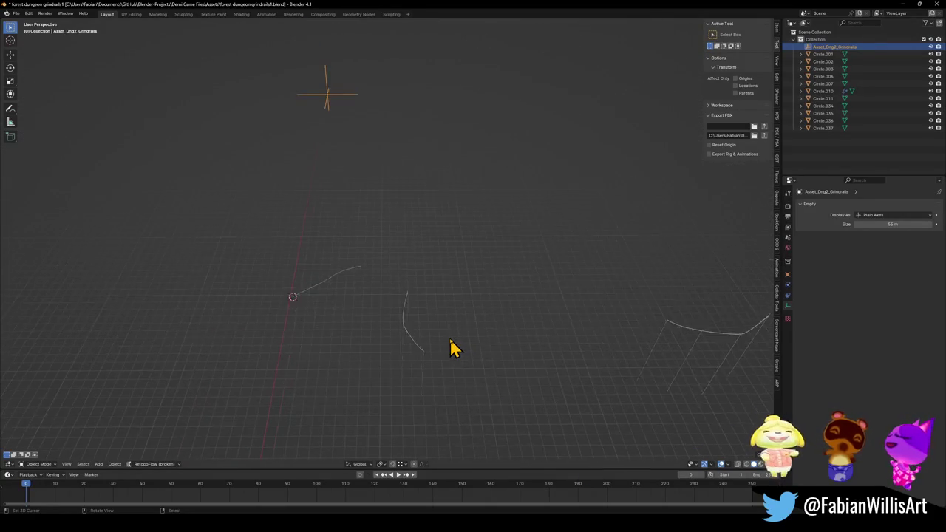
{"action": "key", "text": "a"}
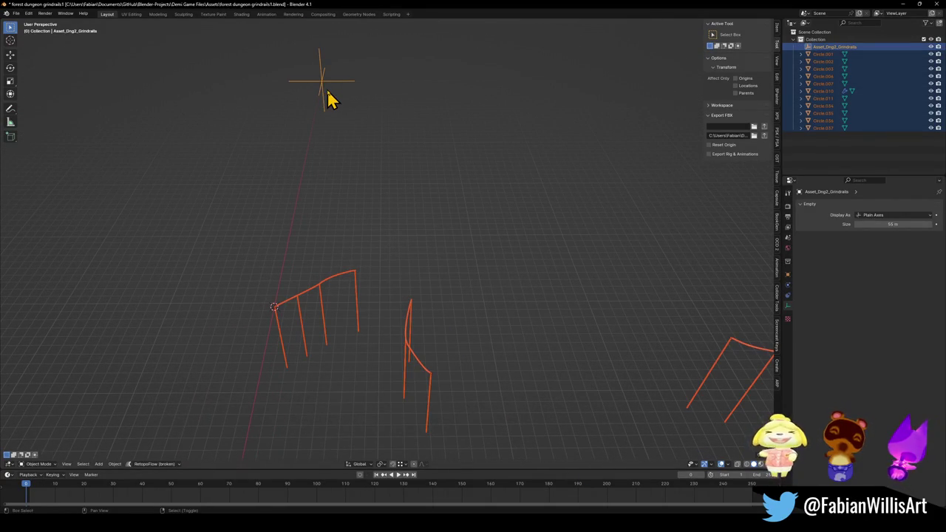
{"action": "key", "text": "ctrl+p"}
{"action": "left_click", "coordinate": [328, 91]}
{"action": "key", "text": "ctrl+s"}
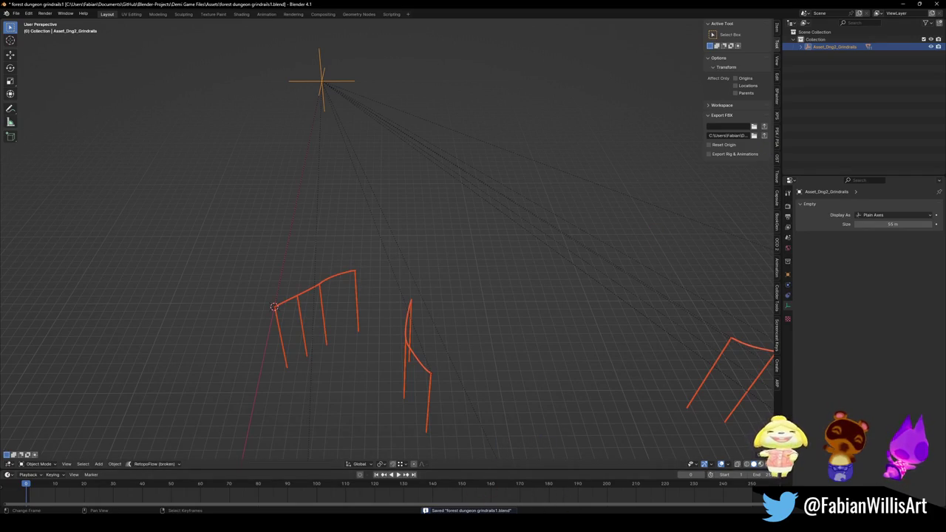
Inspect the rails in the Unity scene, then return to Blender and undo the parenting
{"action": "key", "text": "alt+Tab"}
{"action": "mouse_move", "coordinate": [397, 301]}
{"action": "right_mouse_down"}
{"action": "mouse_move", "coordinate": [422, 268]}
{"action": "mouse_move", "coordinate": [434, 282]}
{"action": "mouse_move", "coordinate": [490, 259]}
{"action": "mouse_move", "coordinate": [547, 269]}
{"action": "mouse_move", "coordinate": [565, 251]}
{"action": "mouse_move", "coordinate": [507, 266]}
{"action": "mouse_move", "coordinate": [376, 217]}
{"action": "mouse_move", "coordinate": [344, 217]}
{"action": "mouse_move", "coordinate": [480, 246]}
{"action": "mouse_move", "coordinate": [532, 274]}
{"action": "mouse_move", "coordinate": [475, 244]}
{"action": "mouse_move", "coordinate": [601, 251]}
{"action": "right_mouse_up"}
{"action": "left_click", "coordinate": [908, 6]}
{"action": "mouse_move", "coordinate": [642, 111]}
{"action": "middle_mouse_down"}
{"action": "mouse_move", "coordinate": [597, 268]}
{"action": "mouse_move", "coordinate": [543, 188]}
{"action": "mouse_move", "coordinate": [564, 213]}
{"action": "mouse_move", "coordinate": [544, 298]}
{"action": "middle_mouse_up"}
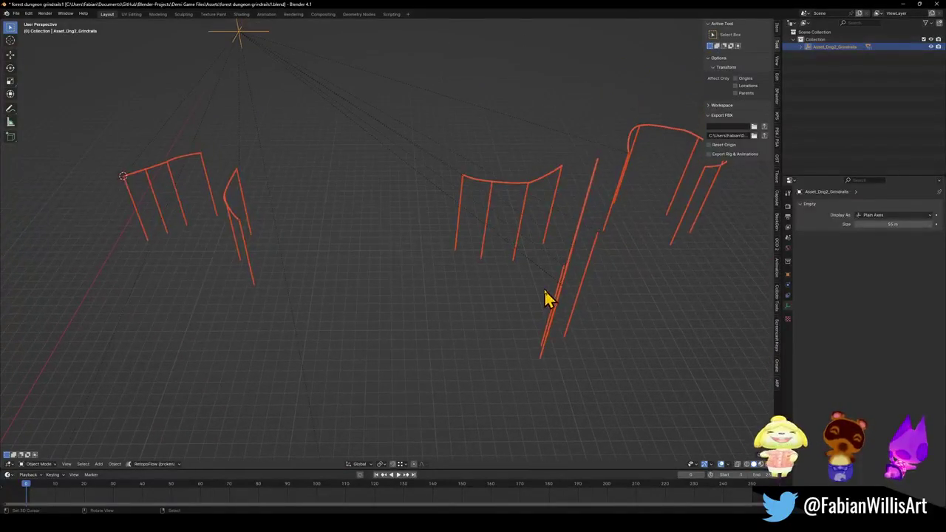
{"action": "left_click", "coordinate": [576, 306]}
{"action": "key", "text": "a"}
{"action": "left_click", "coordinate": [574, 302]}
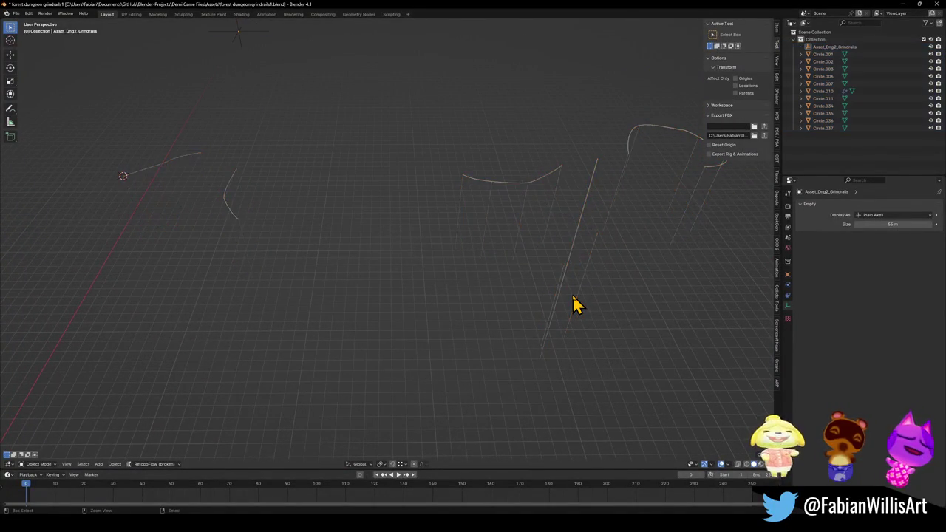
Undo back to the textured vine rail with its FBX export path filled in
{"action": "middle_click_drag", "start_coordinate": [588, 293], "coordinate": [545, 271]}
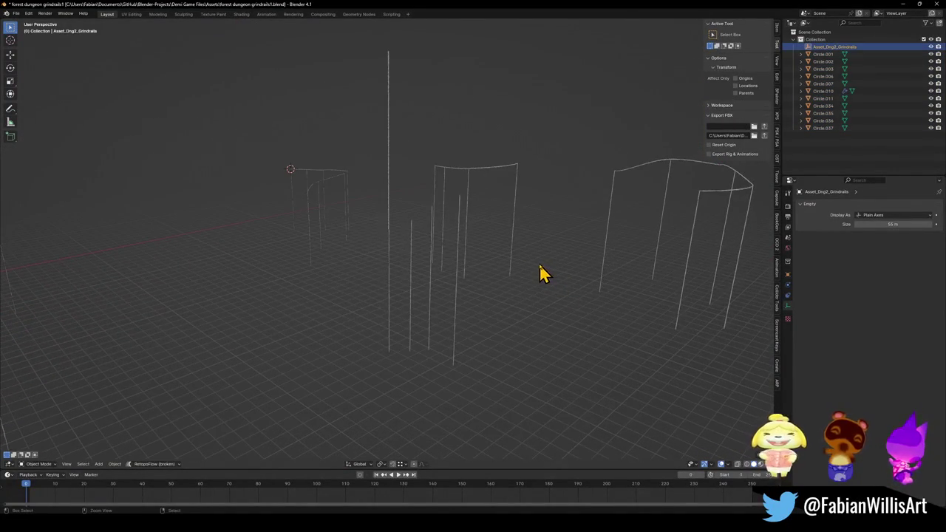
{"action": "key", "text": "ctrl+z"}
{"action": "mouse_move", "coordinate": [461, 247]}
{"action": "middle_mouse_down"}
{"action": "mouse_move", "coordinate": [443, 244]}
{"action": "mouse_move", "coordinate": [441, 269]}
{"action": "mouse_move", "coordinate": [428, 239]}
{"action": "mouse_move", "coordinate": [422, 268]}
{"action": "mouse_move", "coordinate": [488, 302]}
{"action": "middle_mouse_up"}
{"action": "scroll", "coordinate": [444, 245], "scroll_direction": "up", "scroll_amount": 3}
{"action": "key", "text": "ctrl+z"}
{"action": "key", "text": "ctrl+shift+z"}
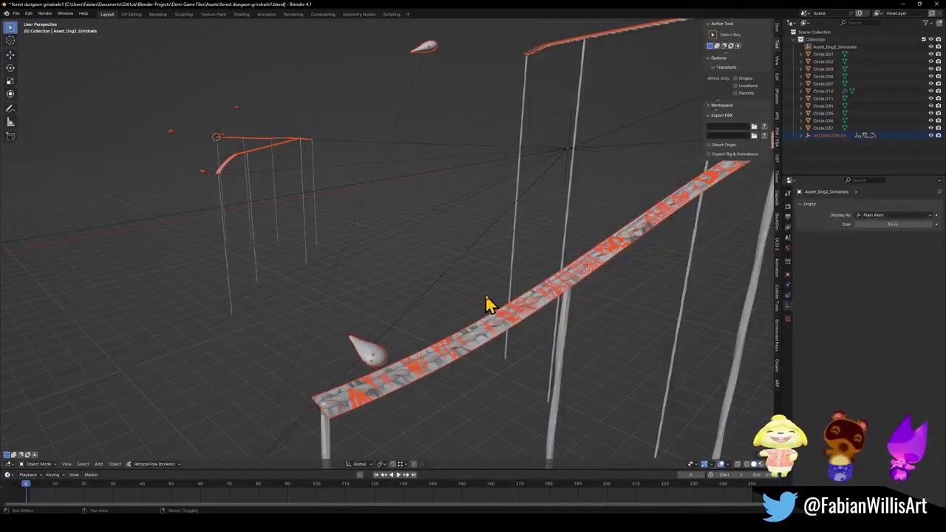
{"action": "key", "text": "ctrl+v"}
{"action": "key", "text": "Return"}
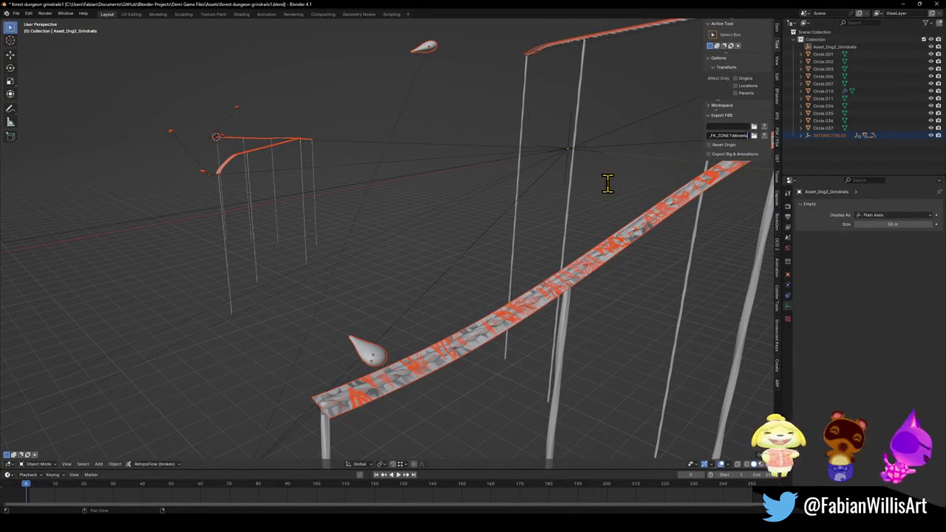
Select the four support poles Circle.034 through Circle.037
{"action": "mouse_move", "coordinate": [477, 336]}
{"action": "middle_mouse_down"}
{"action": "mouse_move", "coordinate": [490, 283]}
{"action": "mouse_move", "coordinate": [445, 266]}
{"action": "mouse_move", "coordinate": [373, 271]}
{"action": "mouse_move", "coordinate": [377, 255]}
{"action": "mouse_move", "coordinate": [332, 291]}
{"action": "middle_mouse_up"}
{"action": "left_click", "coordinate": [332, 291]}
{"action": "left_click", "coordinate": [224, 276]}
{"action": "scroll", "coordinate": [270, 294], "scroll_direction": "up", "scroll_amount": 5}
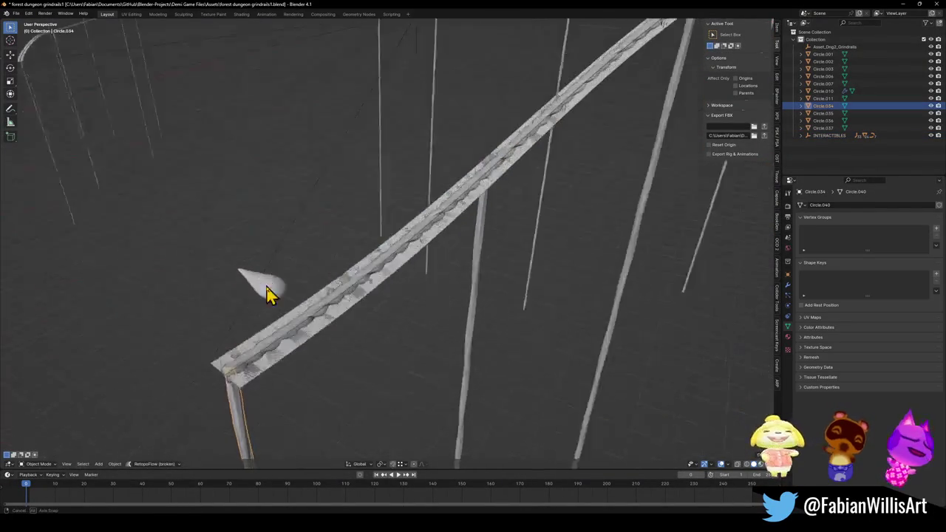
{"action": "scroll", "coordinate": [270, 294], "scroll_direction": "down", "scroll_amount": 3}
{"action": "left_click", "coordinate": [476, 301], "text": "shift"}
{"action": "mouse_move", "coordinate": [476, 301]}
{"action": "middle_mouse_down"}
{"action": "mouse_move", "coordinate": [508, 283]}
{"action": "mouse_move", "coordinate": [495, 294]}
{"action": "mouse_move", "coordinate": [543, 293]}
{"action": "middle_mouse_up"}
{"action": "left_click", "coordinate": [495, 293], "text": "shift"}
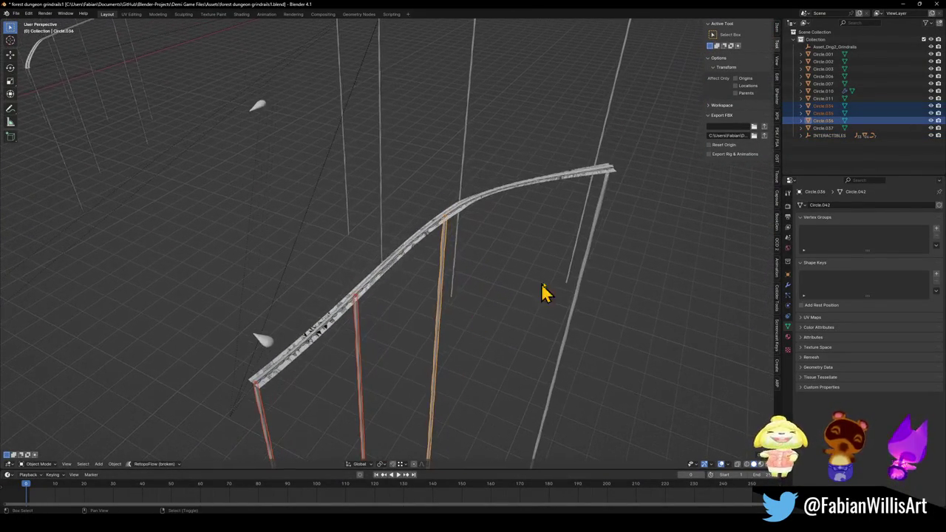
{"action": "left_click", "coordinate": [591, 241], "text": "shift"}
Add the VineObject_8.001 rail and make Circle.010 the active object
{"action": "scroll", "coordinate": [412, 258], "scroll_direction": "up", "scroll_amount": 3}
{"action": "left_click", "coordinate": [397, 276], "text": "shift"}
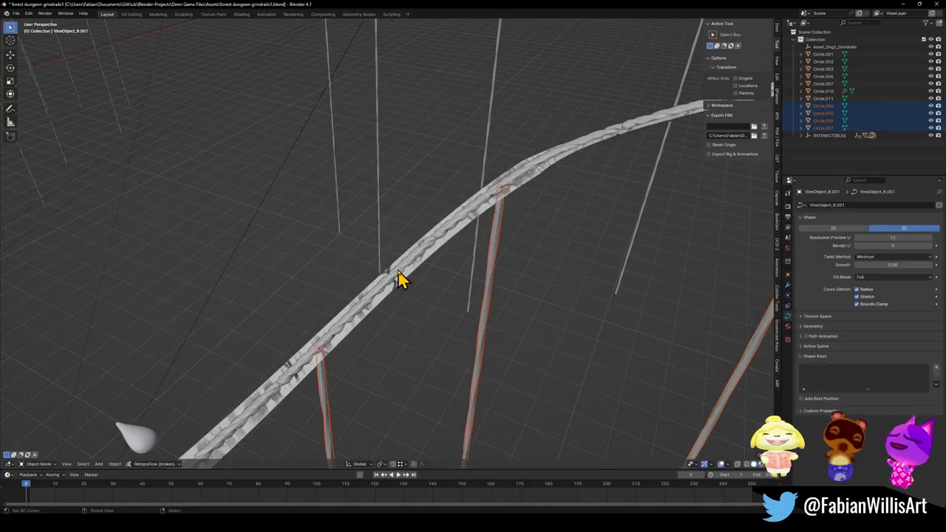
{"action": "scroll", "coordinate": [397, 276], "scroll_direction": "up", "scroll_amount": 2}
{"action": "left_click", "coordinate": [410, 293], "text": "shift"}
Join the four poles into Circle.010 as one mesh and lower it about 0.333 m
{"action": "key", "text": "g"}
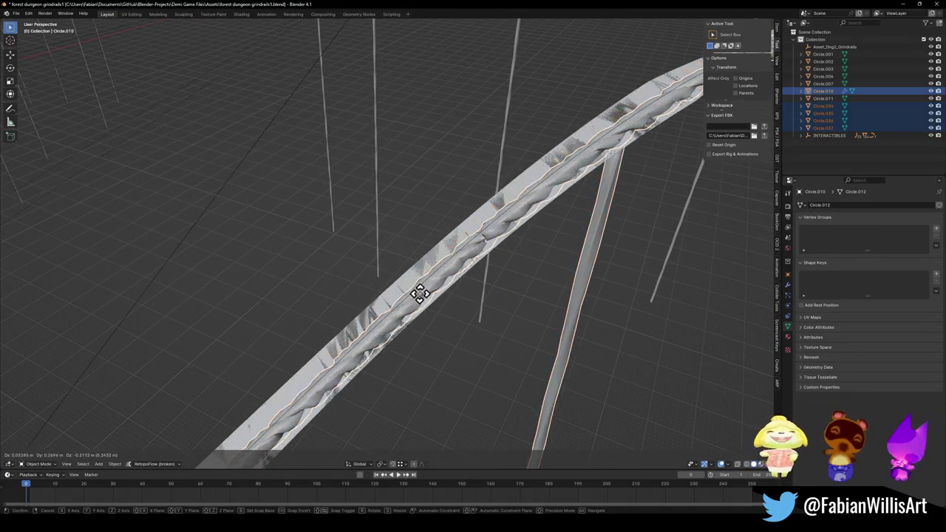
{"action": "key", "text": "Escape"}
{"action": "key", "text": "q"}
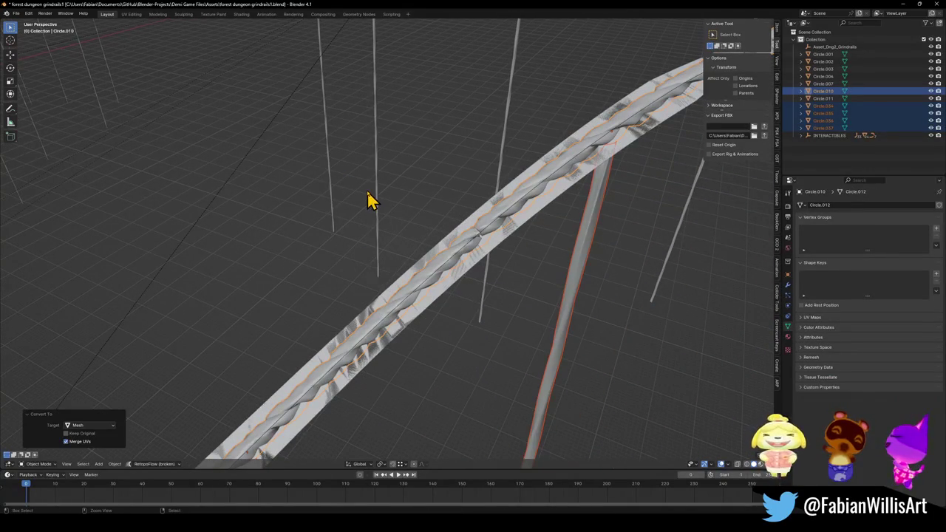
{"action": "key", "text": "ctrl+j"}
{"action": "key", "text": "g"}
{"action": "key", "text": "z"}
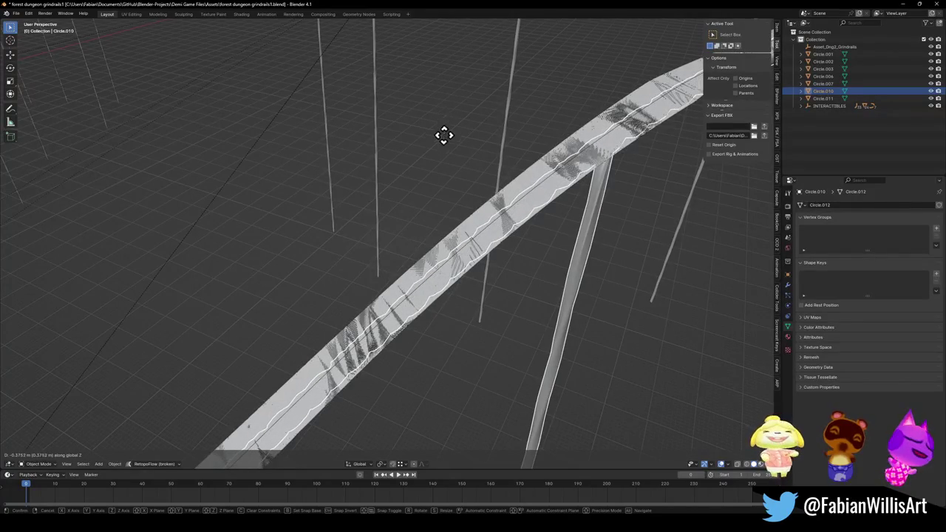
{"action": "left_click", "coordinate": [445, 111]}
{"action": "scroll", "coordinate": [448, 124], "scroll_direction": "down", "scroll_amount": 5}
{"action": "scroll", "coordinate": [447, 131], "scroll_direction": "down", "scroll_amount": 3}
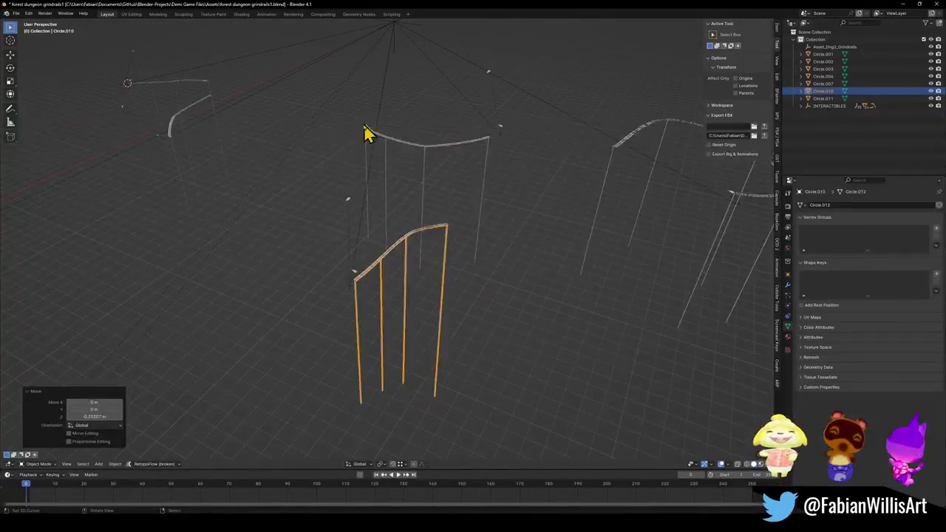
{"action": "left_click", "coordinate": [364, 300]}
{"action": "left_click", "coordinate": [381, 297]}
{"action": "key", "text": "q"}
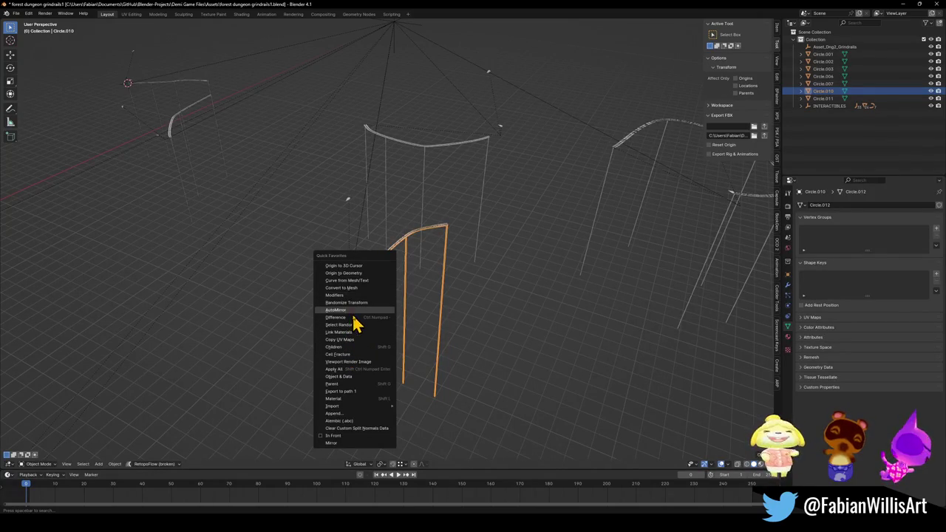
Select all objects sharing Circle.010's material, deselect, and save forest dungeon grindrails1.blend
{"action": "left_click", "coordinate": [345, 398]}
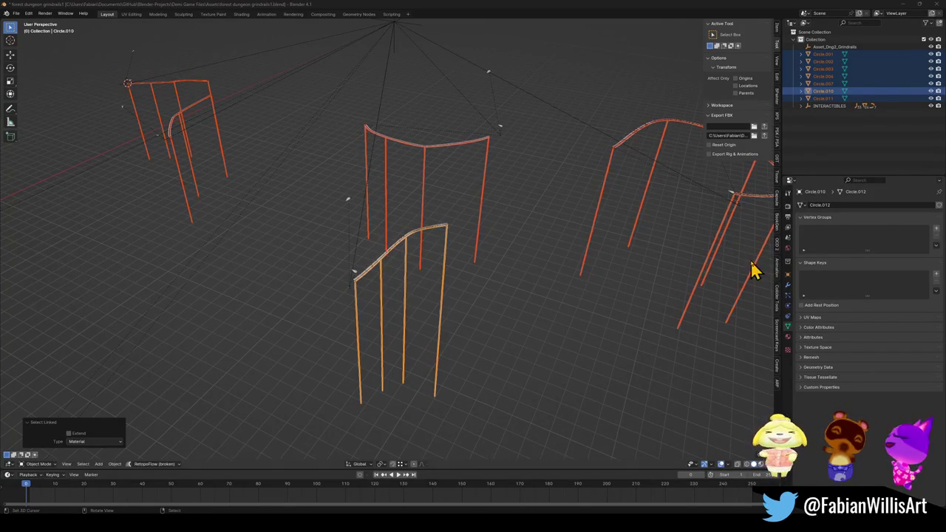
{"action": "middle_click_drag", "start_coordinate": [338, 247], "coordinate": [384, 243]}
{"action": "left_click", "coordinate": [390, 229]}
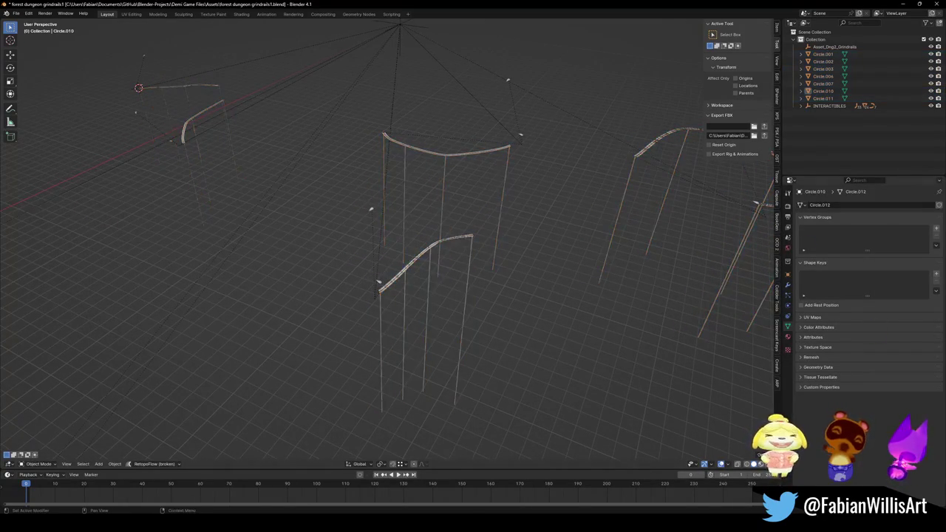
{"action": "key", "text": "ctrl+s"}
{"action": "scroll", "coordinate": [439, 314], "scroll_direction": "up", "scroll_amount": 4}
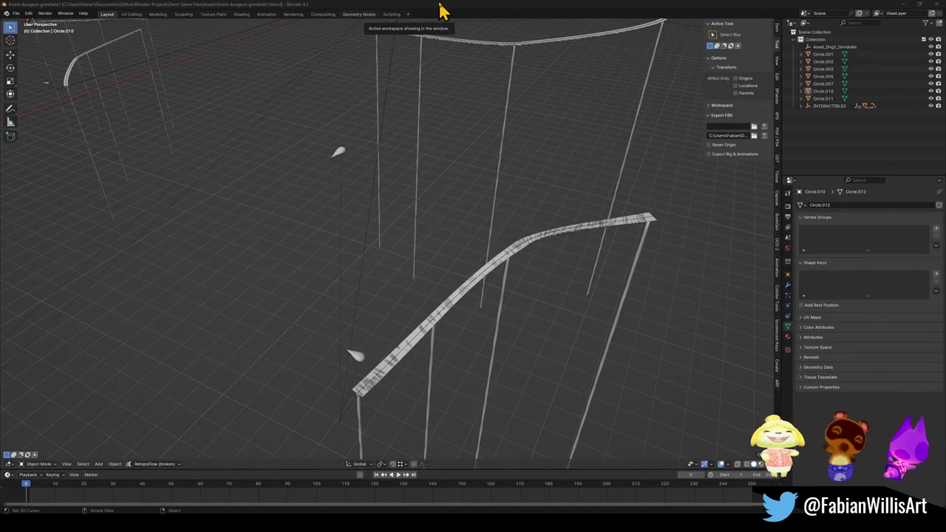
Save again, then select the Circle.010 posts and all objects linked by their material
{"action": "mouse_move", "coordinate": [357, 196]}
{"action": "middle_mouse_down"}
{"action": "mouse_move", "coordinate": [481, 236]}
{"action": "mouse_move", "coordinate": [501, 303]}
{"action": "mouse_move", "coordinate": [465, 238]}
{"action": "middle_mouse_up"}
{"action": "key", "text": "ctrl+s"}
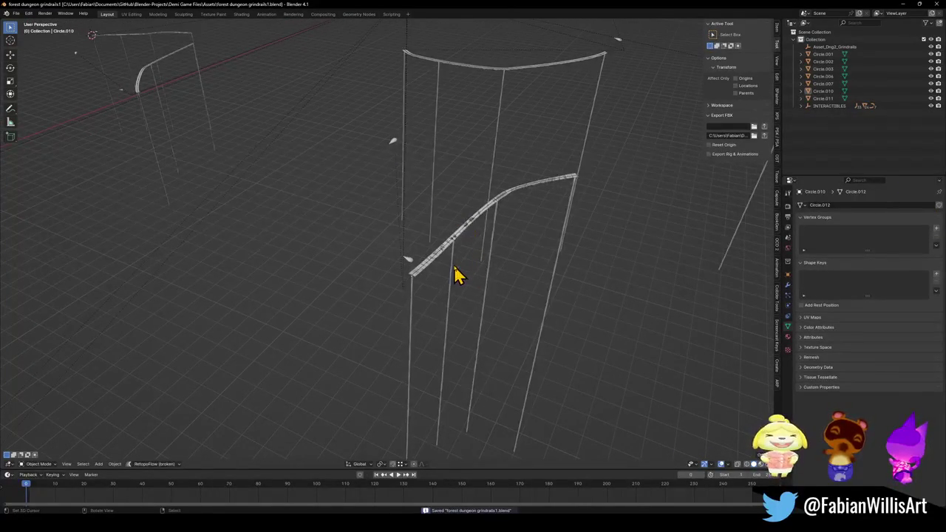
{"action": "left_click", "coordinate": [456, 275]}
{"action": "key", "text": "q"}
{"action": "left_click", "coordinate": [458, 263]}
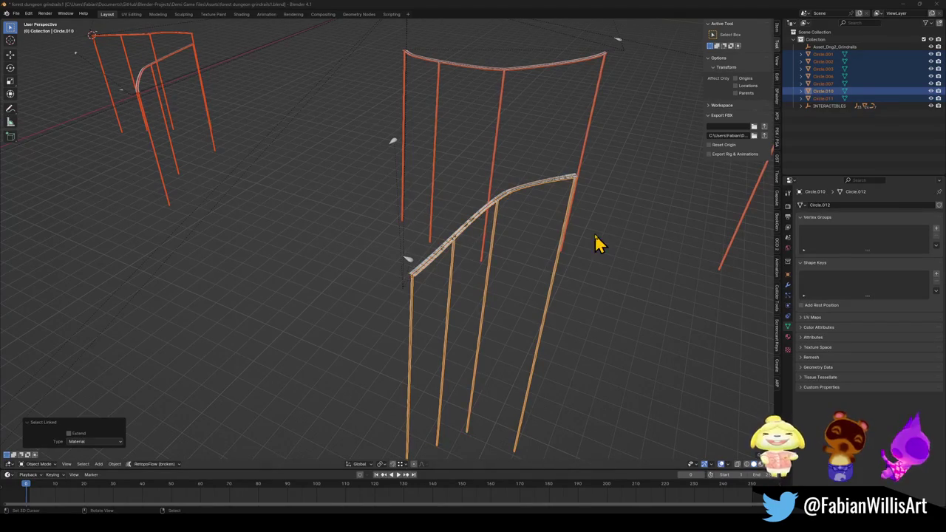
Orbit around all the rails, clear the selection and save the Blender file
{"action": "mouse_move", "coordinate": [416, 275]}
{"action": "middle_mouse_down"}
{"action": "mouse_move", "coordinate": [433, 249]}
{"action": "mouse_move", "coordinate": [453, 274]}
{"action": "mouse_move", "coordinate": [418, 36]}
{"action": "middle_mouse_up"}
{"action": "left_click", "coordinate": [415, 46], "text": "shift"}
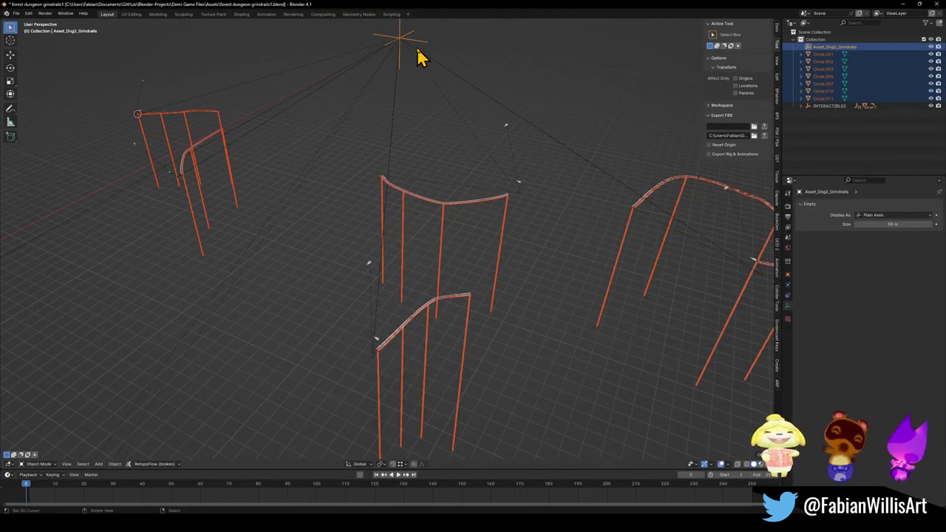
{"action": "key", "text": "alt+a"}
{"action": "key", "text": "alt+a"}
{"action": "key", "text": "ctrl+s"}
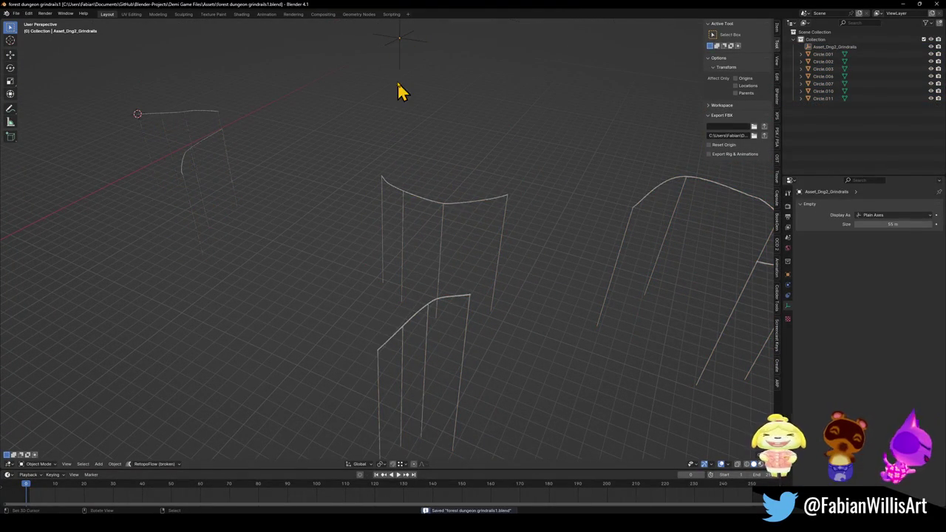
Parent all rail curves to the Asset_Dng2_Grindrails empty with Object (Keep Transform), then save
{"action": "key", "text": "a"}
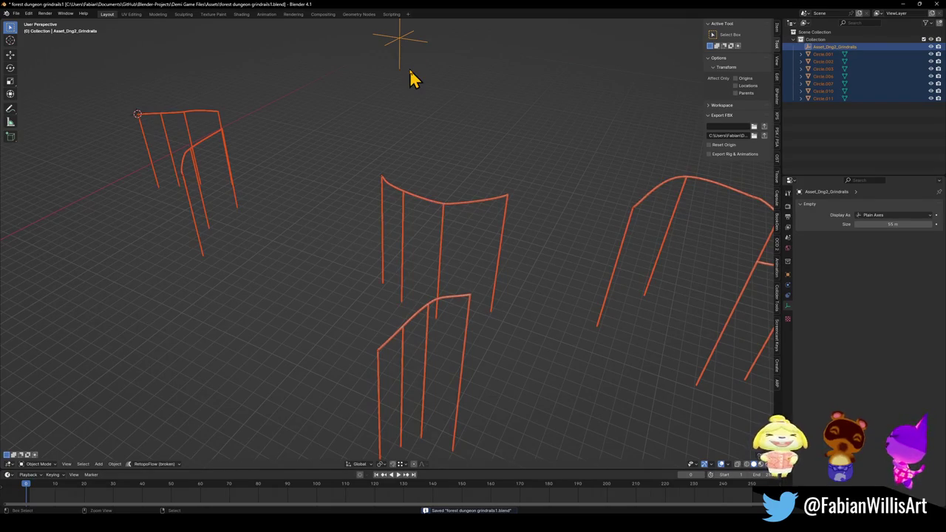
{"action": "key", "text": "ctrl+p"}
{"action": "left_click", "coordinate": [409, 70]}
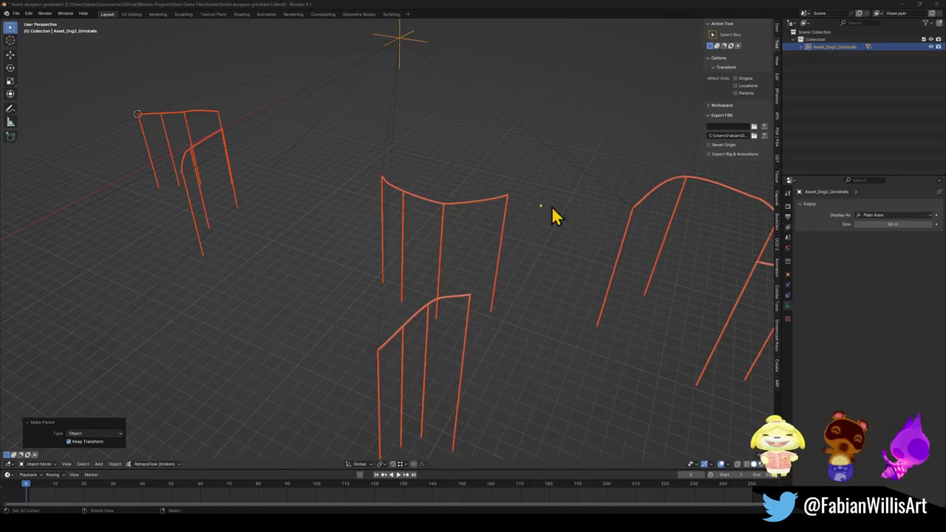
{"action": "middle_click_drag", "start_coordinate": [436, 219], "coordinate": [466, 285], "text": "ctrl"}
{"action": "left_click", "coordinate": [421, 176]}
{"action": "key", "text": "ctrl+s"}
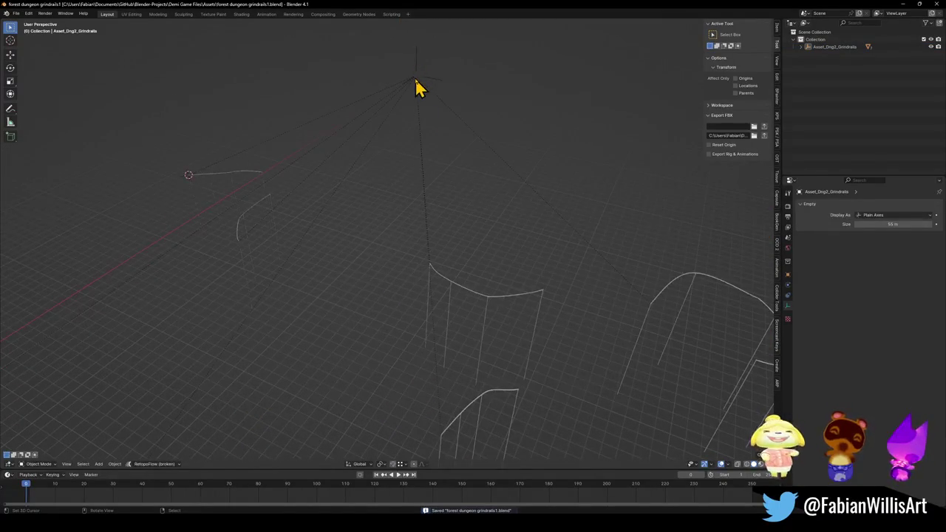
Move the Asset_Dng2_Grindrails empty, then orbit Unity's test room to view the exported rails
{"action": "left_click", "coordinate": [416, 88]}
{"action": "key", "text": "g"}
{"action": "left_click", "coordinate": [526, 177]}
{"action": "scroll", "coordinate": [576, 173], "scroll_direction": "up", "scroll_amount": 2}
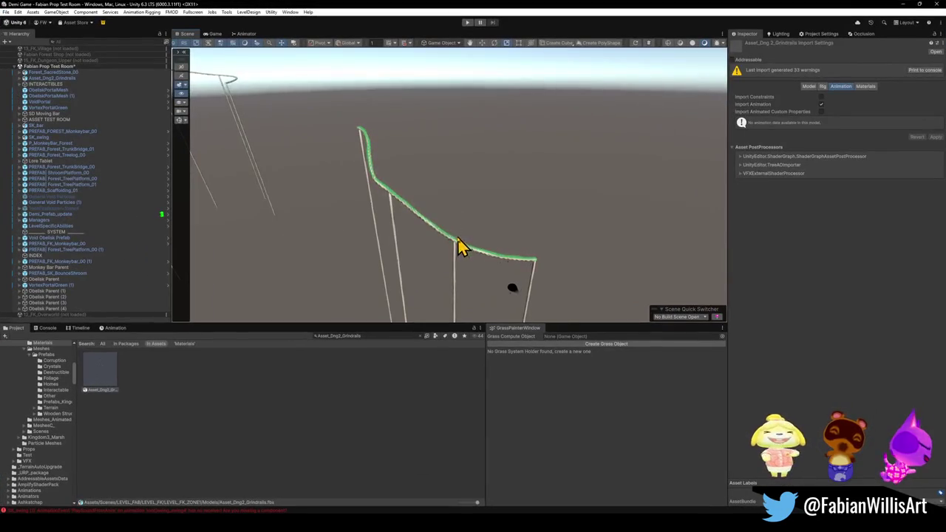
{"action": "mouse_move", "coordinate": [460, 247]}
{"action": "left_mouse_down", "text": "alt"}
{"action": "mouse_move", "coordinate": [691, 239]}
{"action": "mouse_move", "coordinate": [330, 195]}
{"action": "left_mouse_up", "text": "alt"}
{"action": "mouse_move", "coordinate": [330, 195]}
{"action": "right_mouse_down"}
{"action": "mouse_move", "coordinate": [296, 215]}
{"action": "mouse_move", "coordinate": [481, 197]}
{"action": "mouse_move", "coordinate": [327, 196]}
{"action": "mouse_move", "coordinate": [363, 196]}
{"action": "right_mouse_up"}
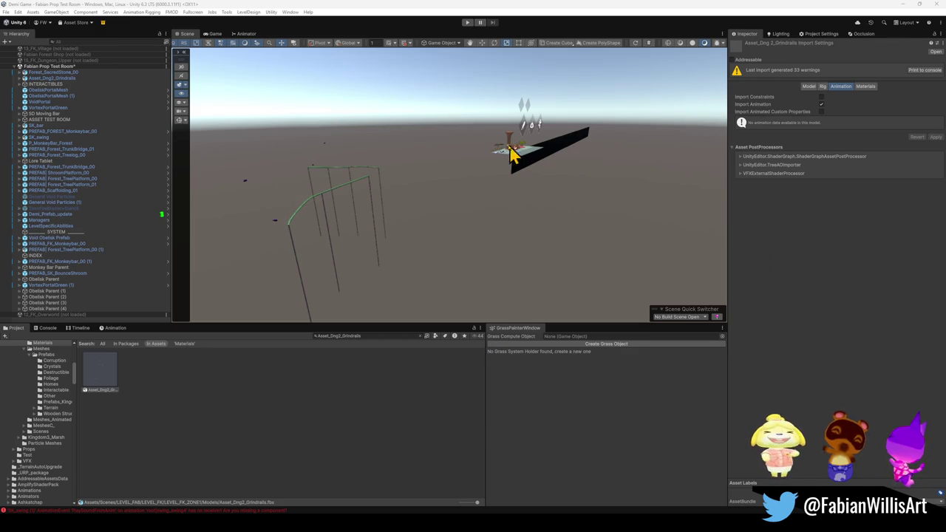
Orbit the Scene view toward the rail and platform, then enter Play mode
{"action": "right_click_drag", "start_coordinate": [461, 224], "coordinate": [449, 228]}
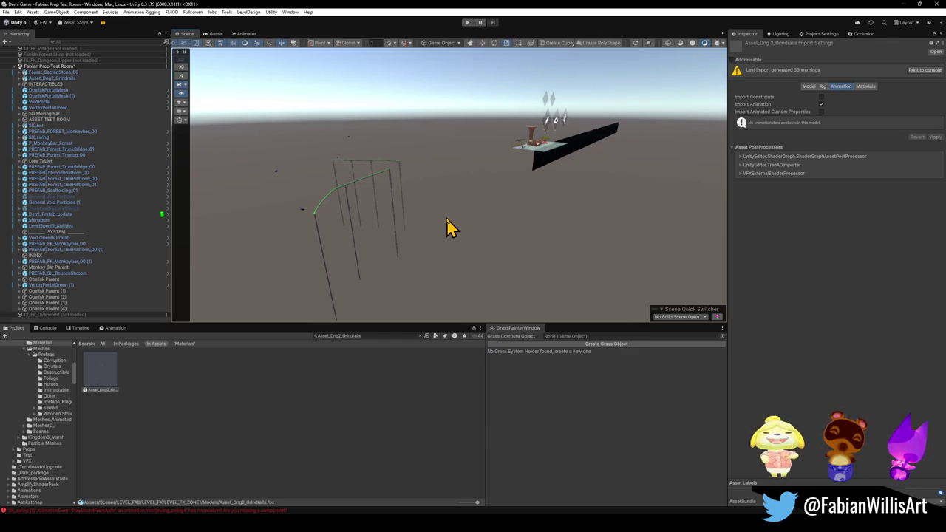
{"action": "left_click", "coordinate": [468, 22]}
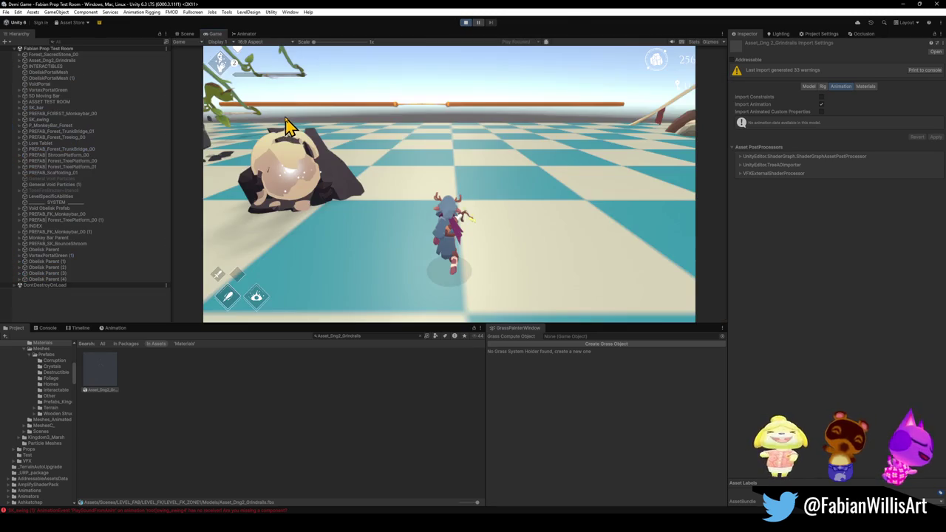
Focus the running game and make the Game view fullscreen with F10
{"action": "left_click", "coordinate": [328, 148]}
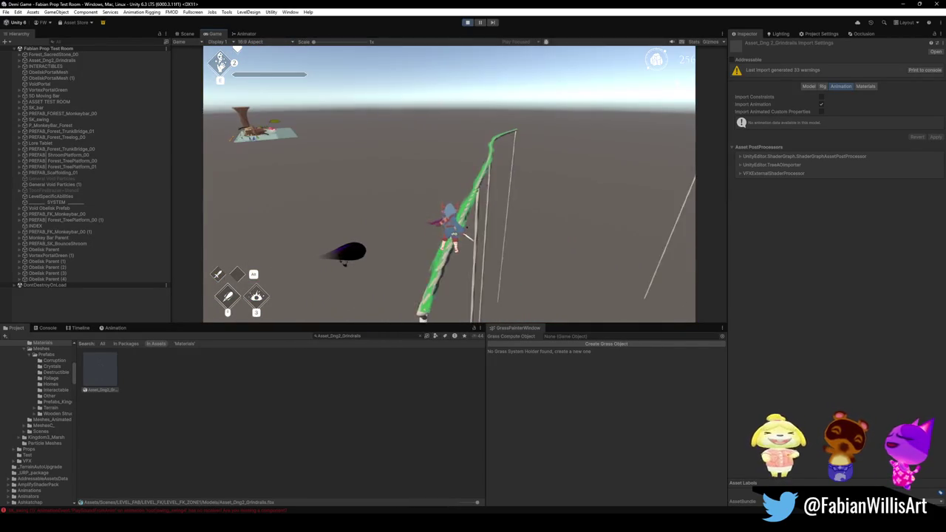
{"action": "key", "text": "F10"}
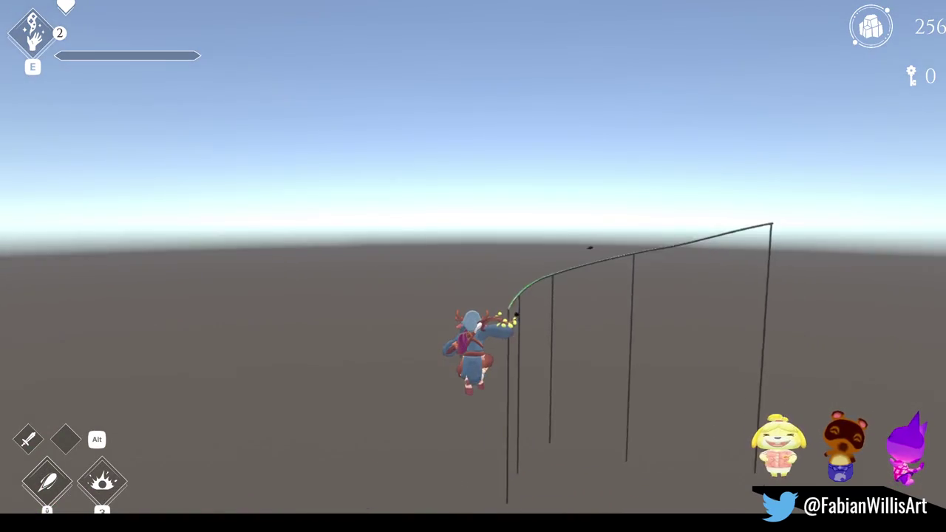
{"action": "key", "text": "Escape"}
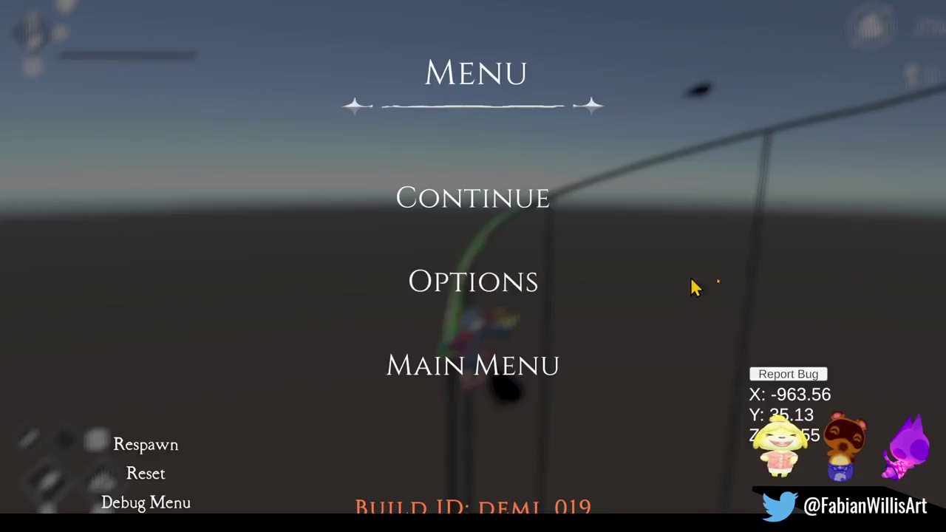
{"action": "key", "text": "Escape"}
{"action": "key", "text": "Escape"}
{"action": "key", "text": "Escape"}
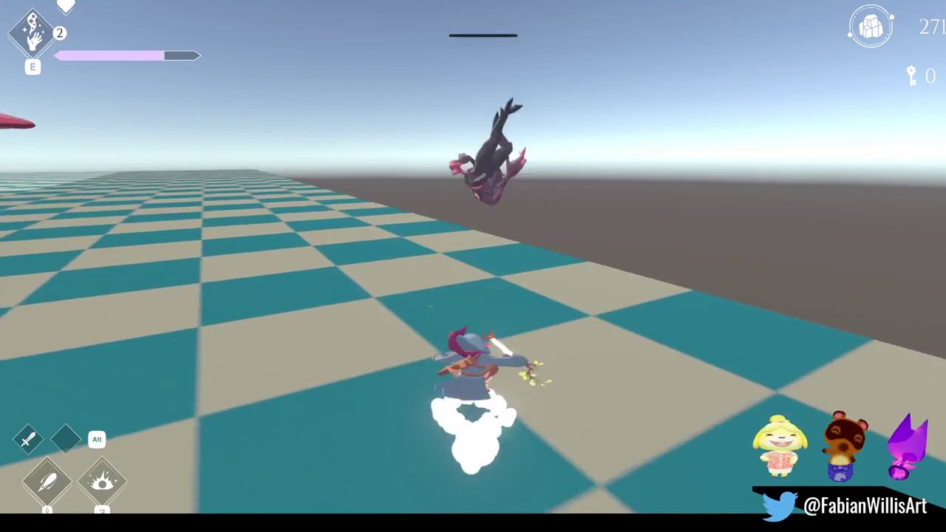
Toggle the enemy spawn debug menu with Tab and F1 between fights
{"action": "key", "text": "Tab"}
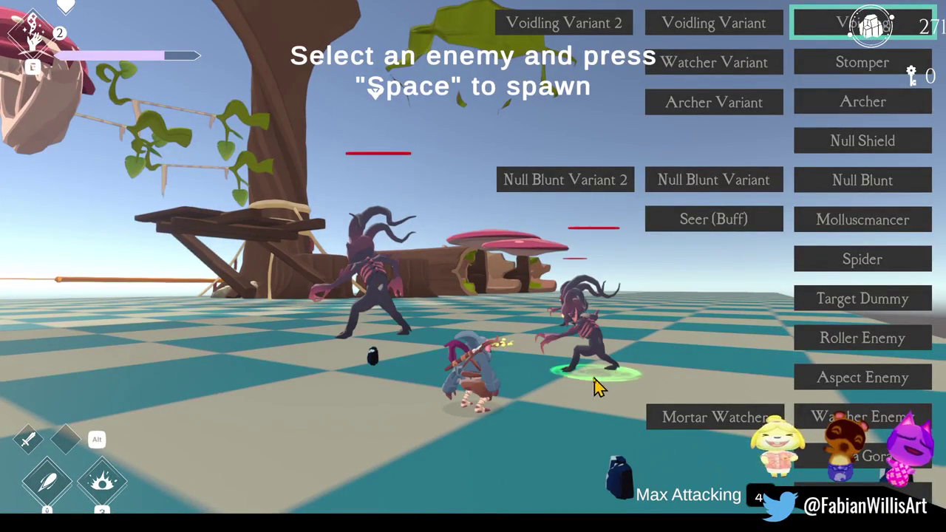
{"action": "key", "text": "Tab"}
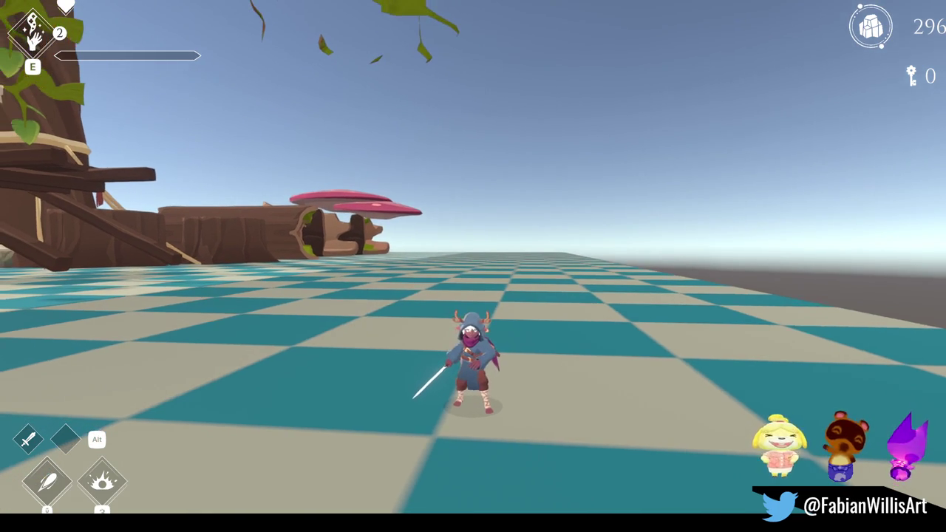
{"action": "key", "text": "F1"}
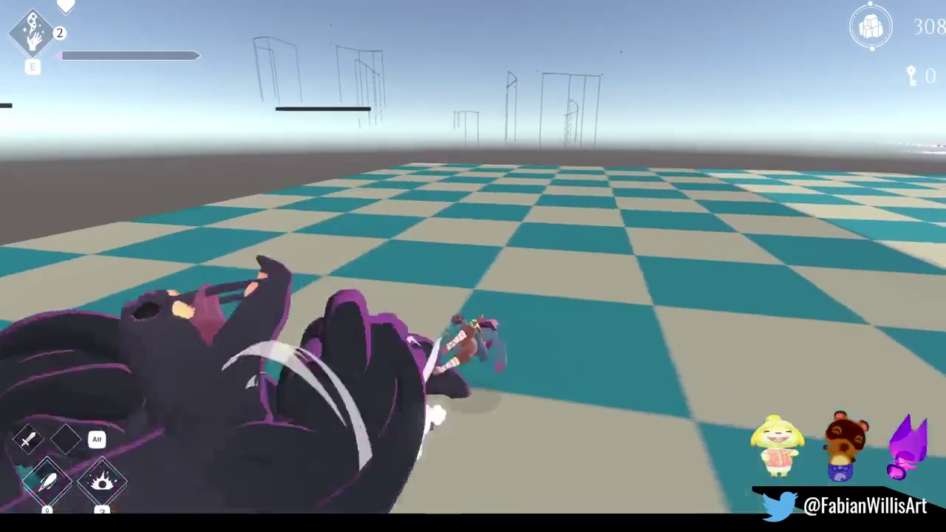
{"action": "key", "text": "Tab"}
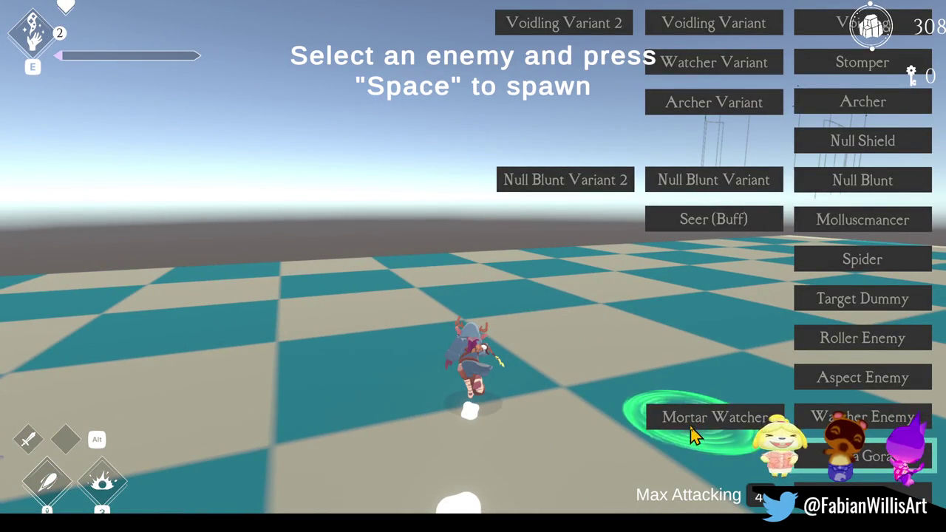
Spawn several Mortar Watcher tentacle enemies into the arena from the spawn menu
{"action": "key", "text": "Tab"}
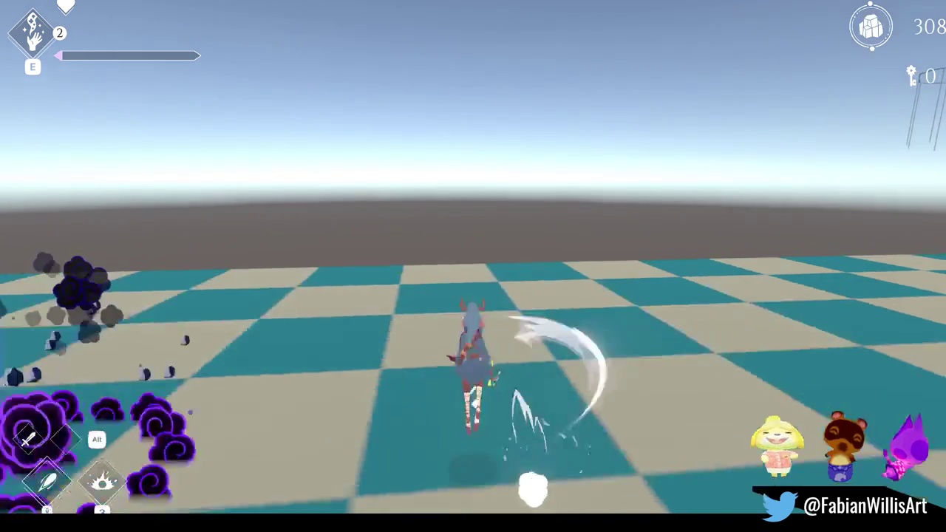
{"action": "key", "text": "Tab"}
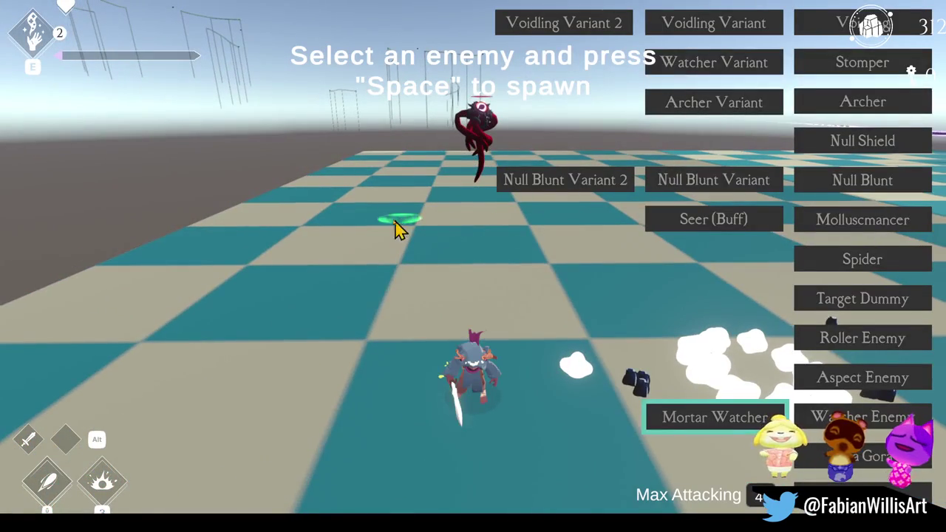
{"action": "key", "text": "Tab"}
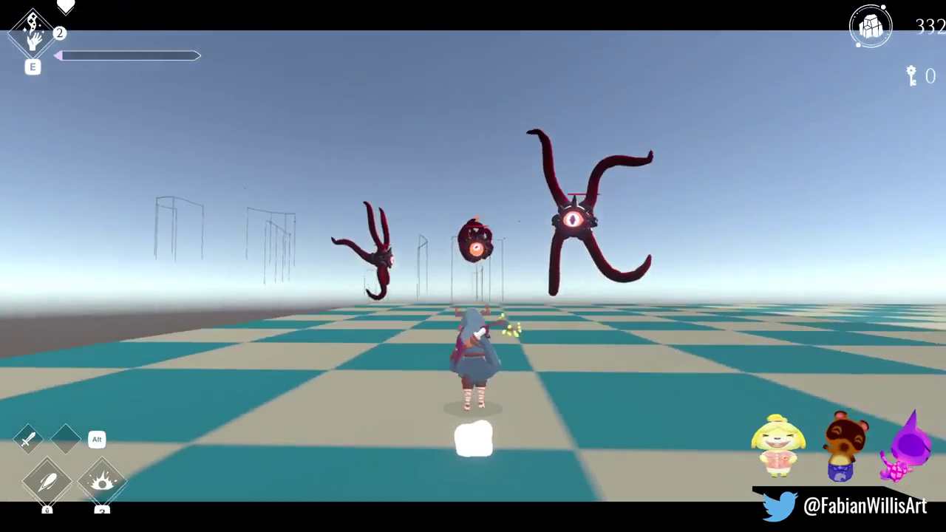
Fight the enemies with dash slashes and E ring blasts, then pause with Escape
{"action": "key", "text": "space"}
{"action": "key", "text": "w"}
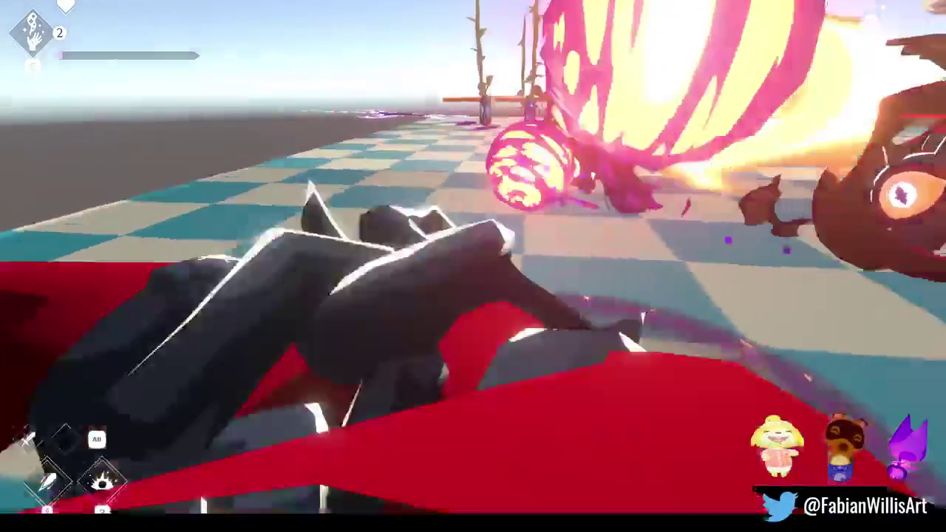
{"action": "key", "text": "e"}
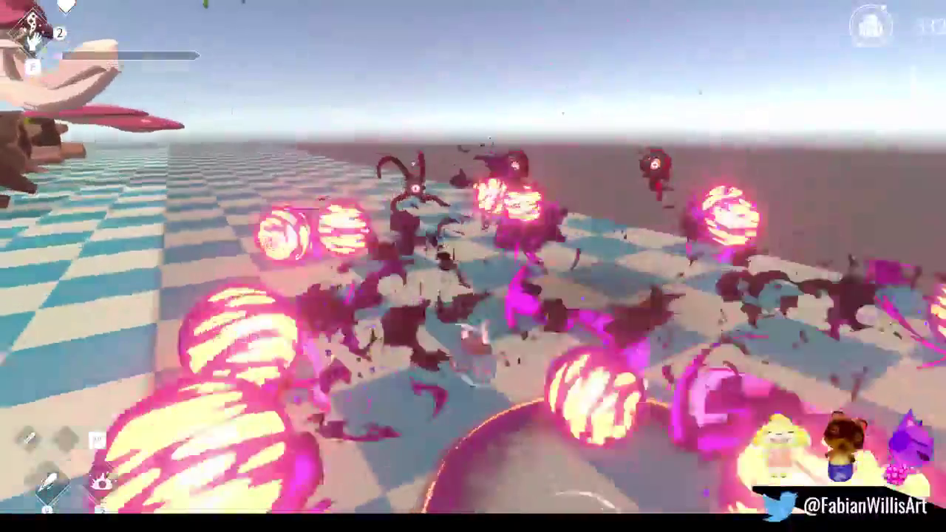
{"action": "key", "text": "space"}
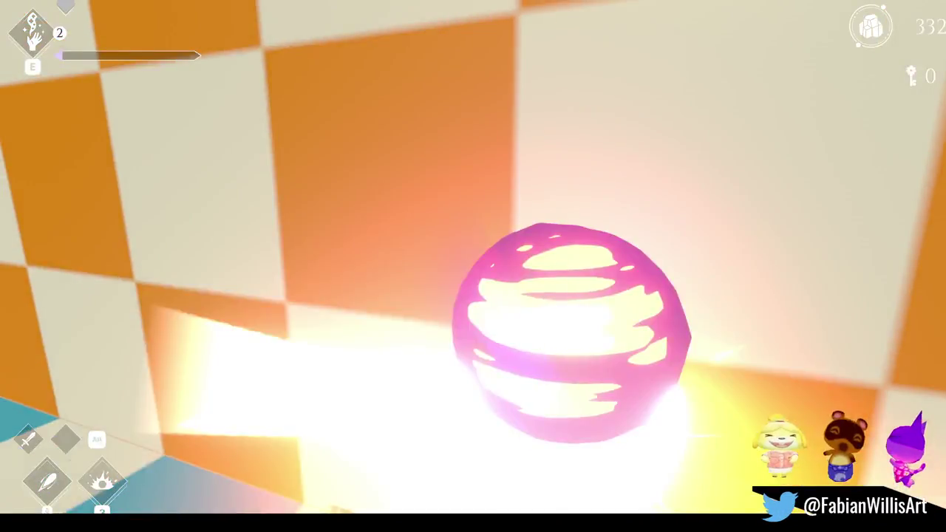
{"action": "key", "text": "w"}
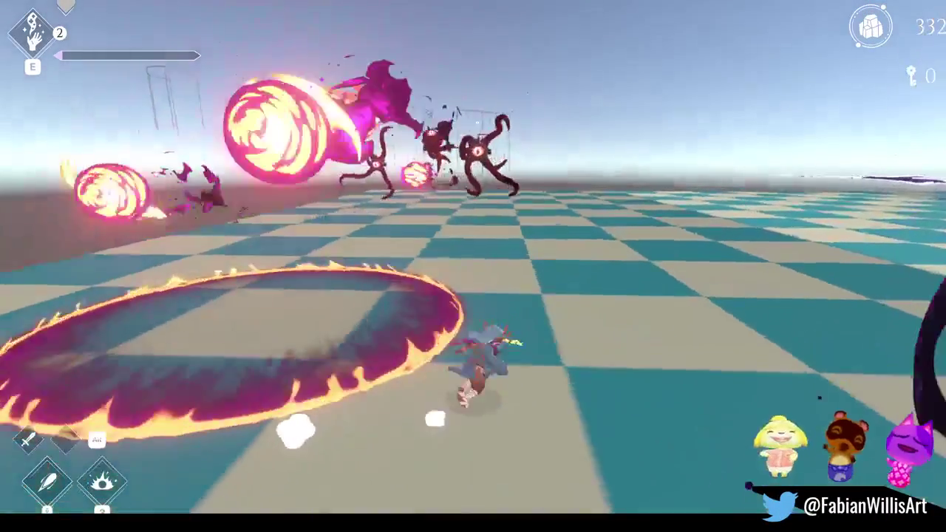
{"action": "key", "text": "e"}
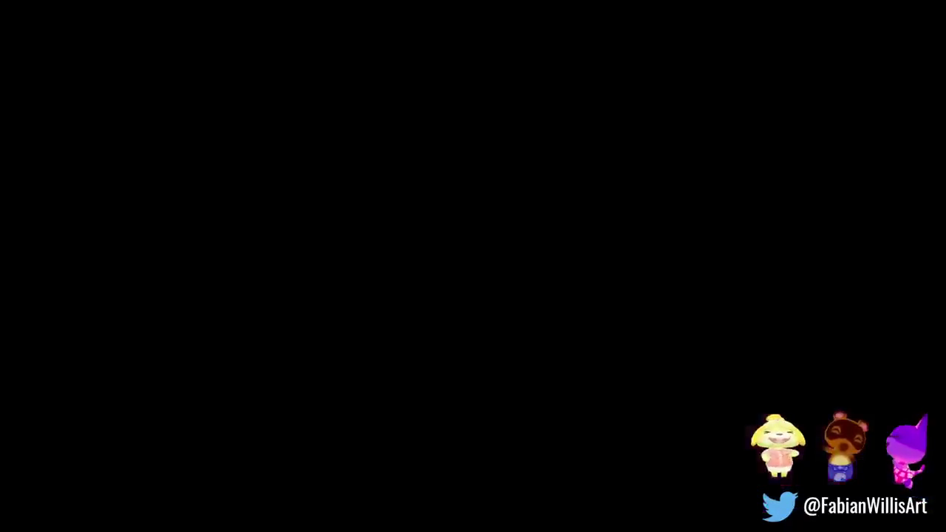
{"action": "key", "text": "Escape"}
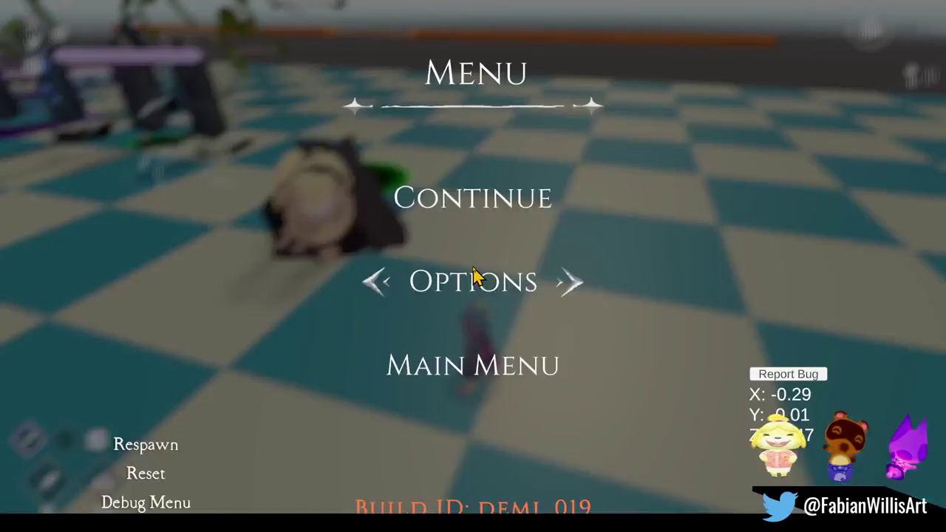
Exit fullscreen, stop Play mode, inspect the green rail, collapse the scene, then go to GitHub Desktop
{"action": "key", "text": "F11"}
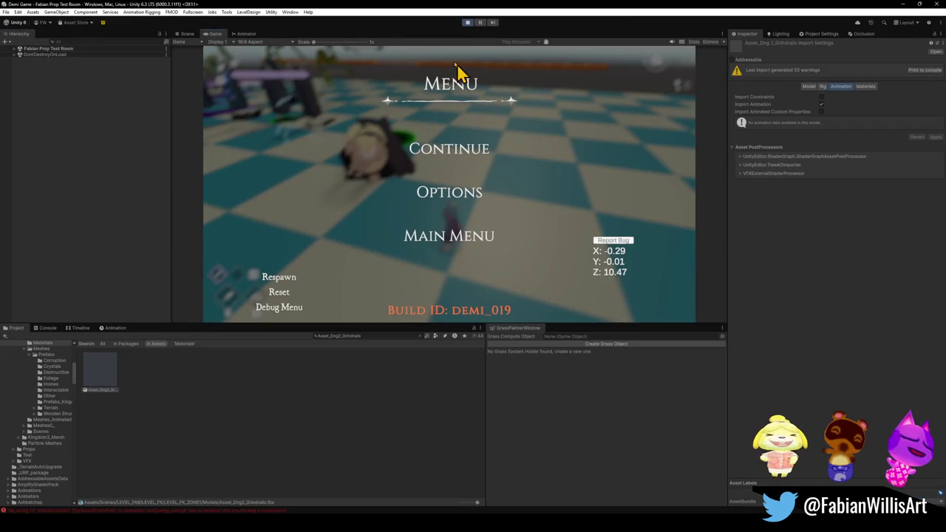
{"action": "left_click", "coordinate": [467, 22]}
{"action": "type", "text": "grind ra"}
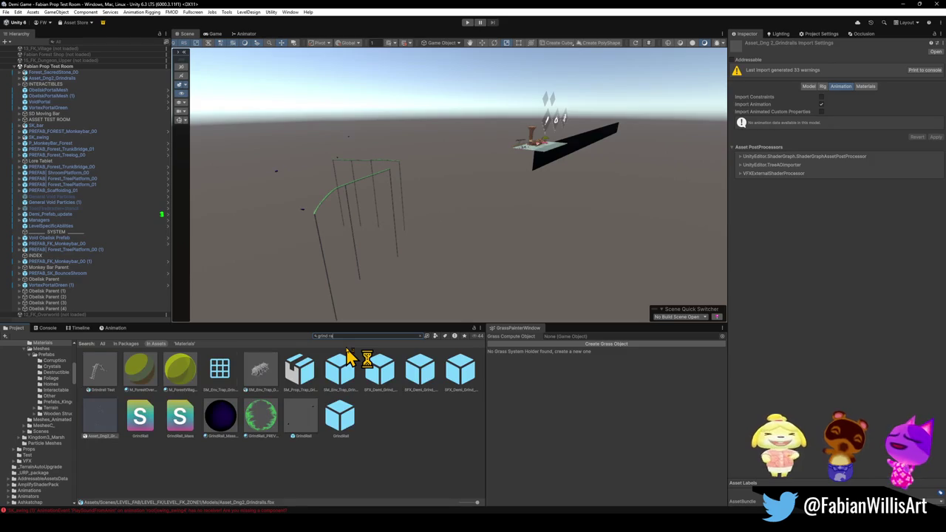
{"action": "right_click_drag", "start_coordinate": [430, 216], "coordinate": [382, 228]}
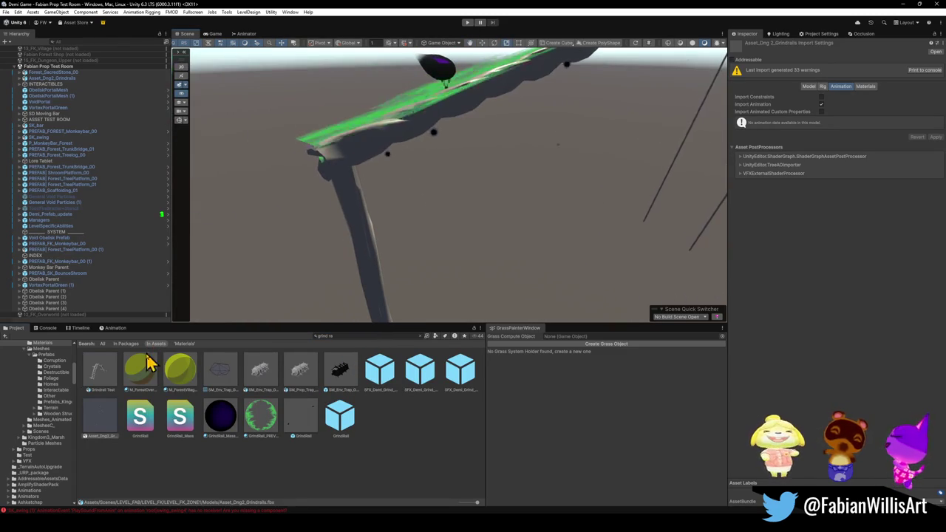
{"action": "mouse_move", "coordinate": [372, 263]}
{"action": "right_mouse_down"}
{"action": "mouse_move", "coordinate": [460, 225]}
{"action": "mouse_move", "coordinate": [533, 237]}
{"action": "right_mouse_up"}
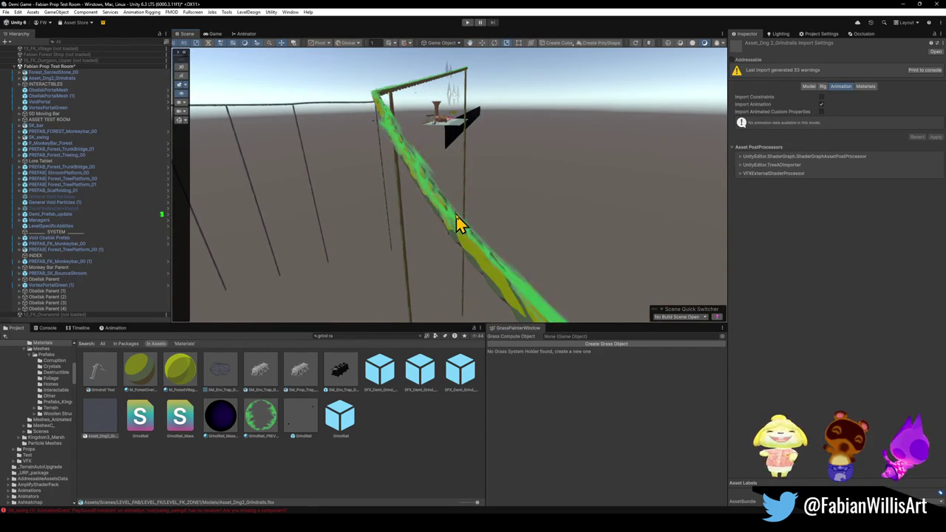
{"action": "left_click", "coordinate": [14, 66]}
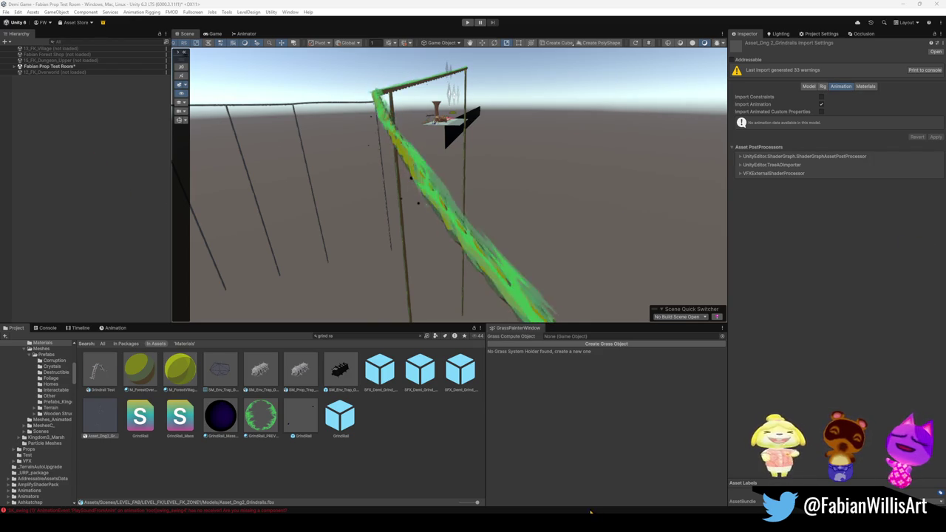
{"action": "key", "text": "alt+Tab"}
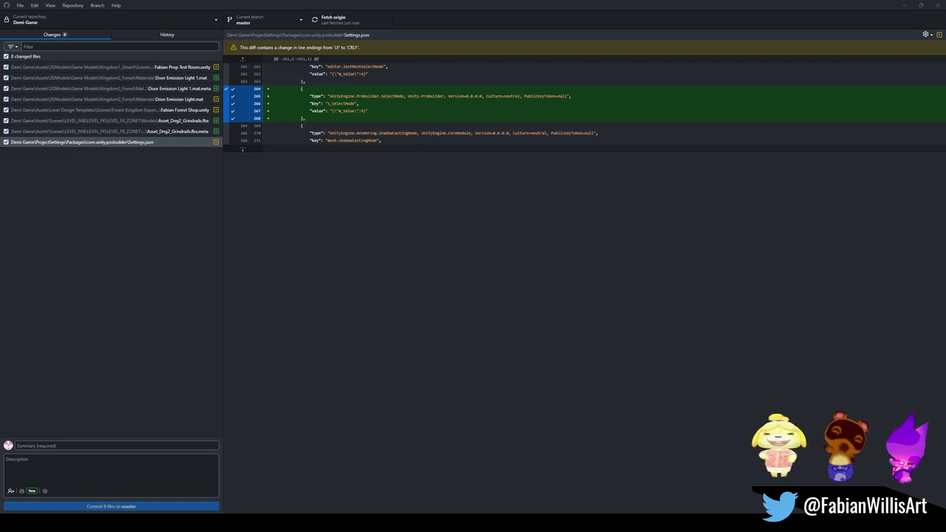
Minimise GitHub Desktop and orbit Unity's Scene view closer to the green rail
{"action": "left_click", "coordinate": [903, 5]}
{"action": "mouse_move", "coordinate": [411, 181]}
{"action": "right_mouse_down"}
{"action": "mouse_move", "coordinate": [245, 186]}
{"action": "mouse_move", "coordinate": [519, 184]}
{"action": "mouse_move", "coordinate": [386, 192]}
{"action": "mouse_move", "coordinate": [388, 207]}
{"action": "right_mouse_up"}
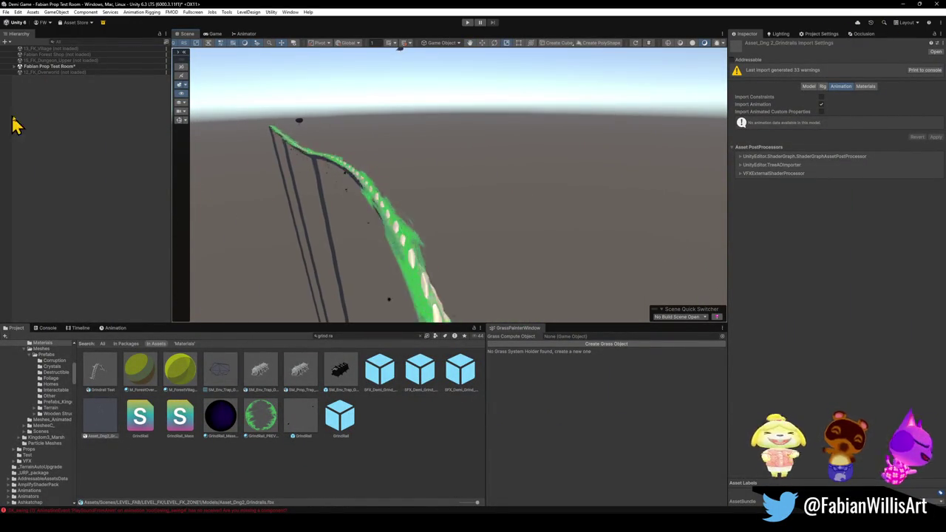
Select Asset_Dng2_Grindrails and its Circle.011 part, frame the whole rail, then select the Circle parts
{"action": "mouse_move", "coordinate": [256, 298]}
{"action": "right_mouse_down"}
{"action": "mouse_move", "coordinate": [490, 205]}
{"action": "mouse_move", "coordinate": [450, 243]}
{"action": "mouse_move", "coordinate": [468, 214]}
{"action": "mouse_move", "coordinate": [494, 215]}
{"action": "mouse_move", "coordinate": [498, 226]}
{"action": "right_mouse_up"}
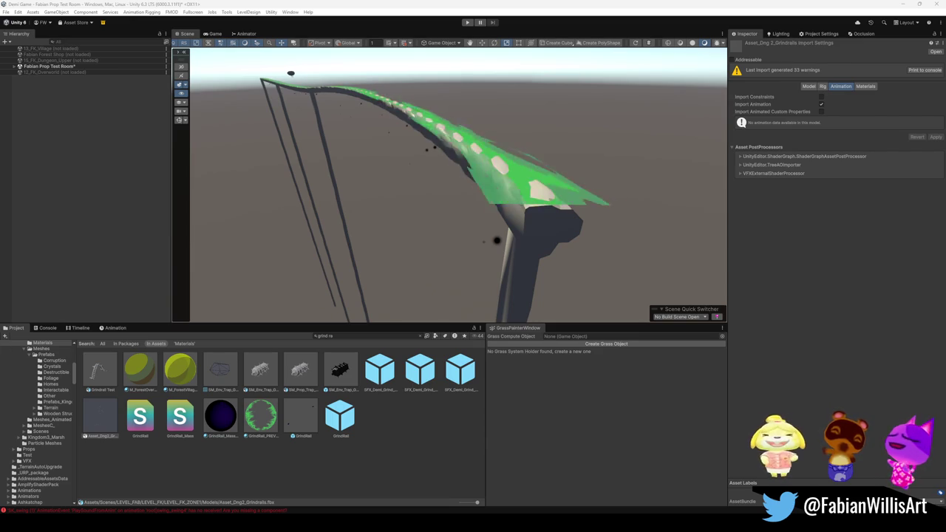
{"action": "left_click", "coordinate": [71, 118]}
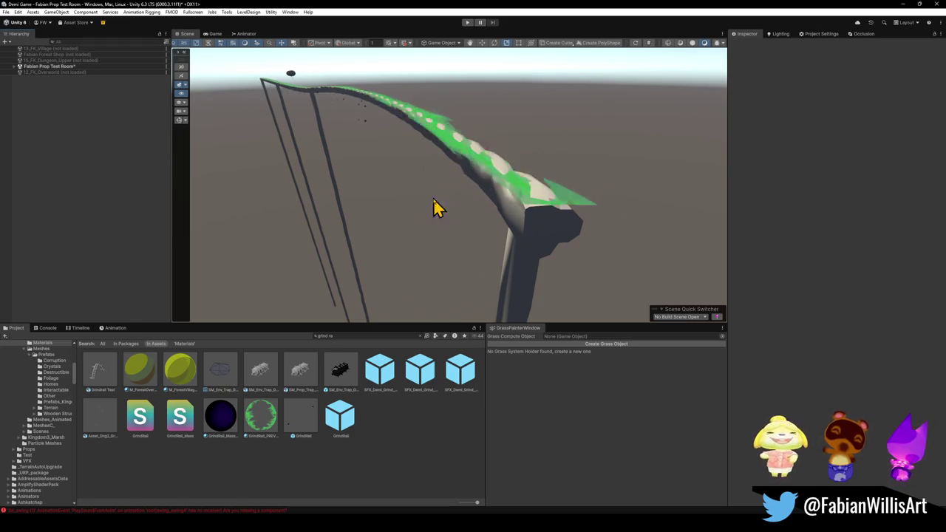
{"action": "left_click", "coordinate": [534, 260]}
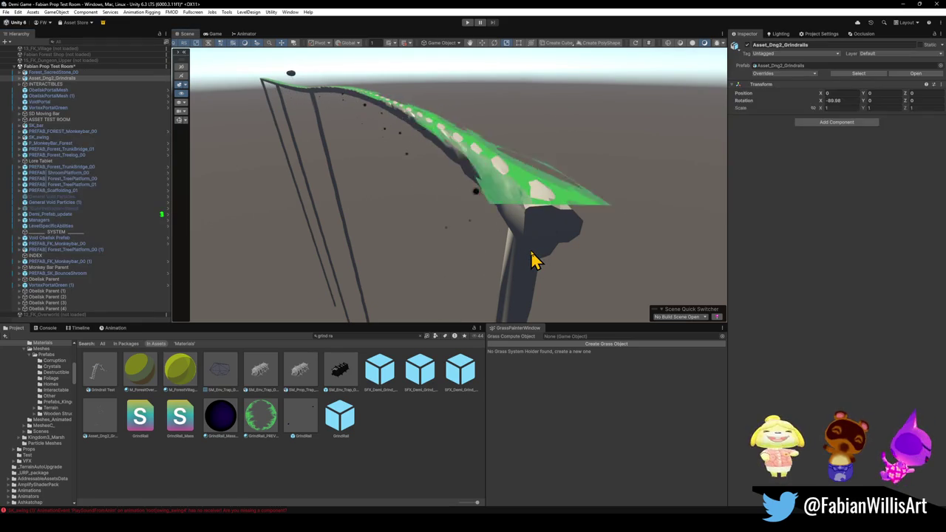
{"action": "left_click", "coordinate": [534, 260]}
{"action": "right_click_drag", "start_coordinate": [533, 260], "coordinate": [503, 243]}
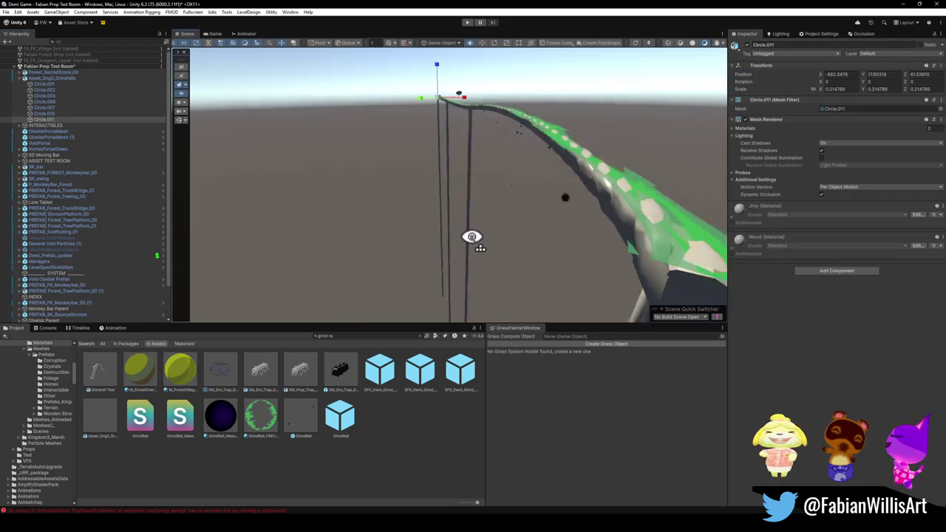
{"action": "left_click", "coordinate": [52, 84], "text": "shift"}
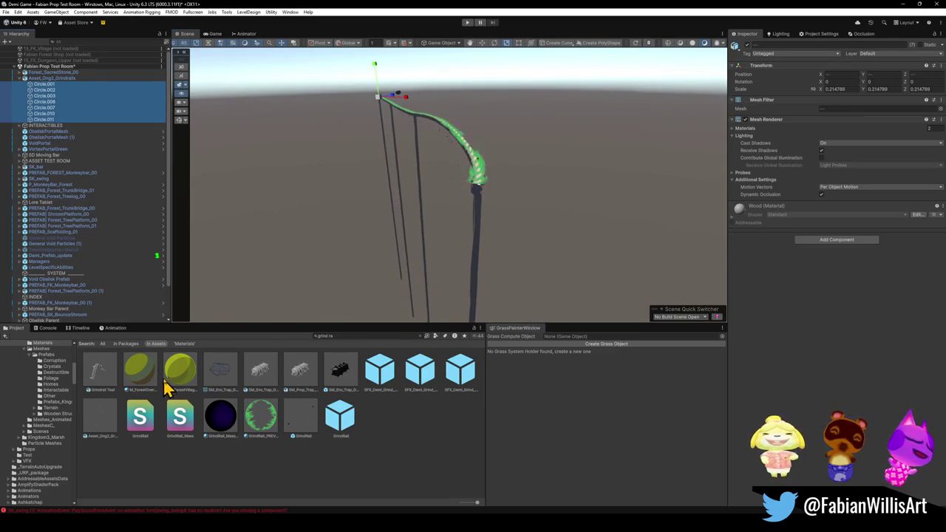
Deselect the Circle parts and turn the Scene view closer along the rail
{"action": "left_click", "coordinate": [325, 463]}
{"action": "mouse_move", "coordinate": [401, 243]}
{"action": "right_mouse_down"}
{"action": "mouse_move", "coordinate": [390, 240]}
{"action": "mouse_move", "coordinate": [560, 278]}
{"action": "mouse_move", "coordinate": [532, 233]}
{"action": "mouse_move", "coordinate": [559, 219]}
{"action": "mouse_move", "coordinate": [581, 191]}
{"action": "mouse_move", "coordinate": [357, 202]}
{"action": "mouse_move", "coordinate": [519, 213]}
{"action": "mouse_move", "coordinate": [450, 232]}
{"action": "mouse_move", "coordinate": [453, 245]}
{"action": "right_mouse_up"}
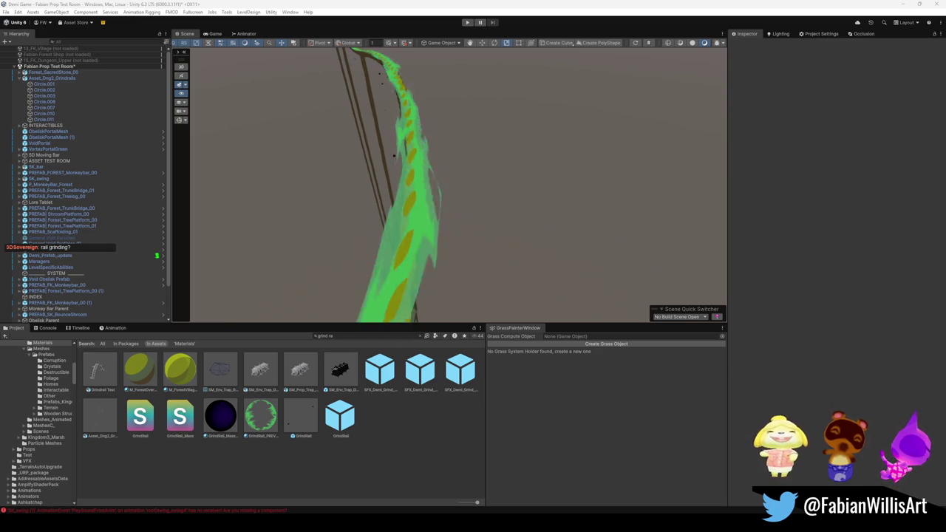
Play the test room fullscreen with F10, grind along the vine rails, then pause with Escape
{"action": "left_click", "coordinate": [467, 22]}
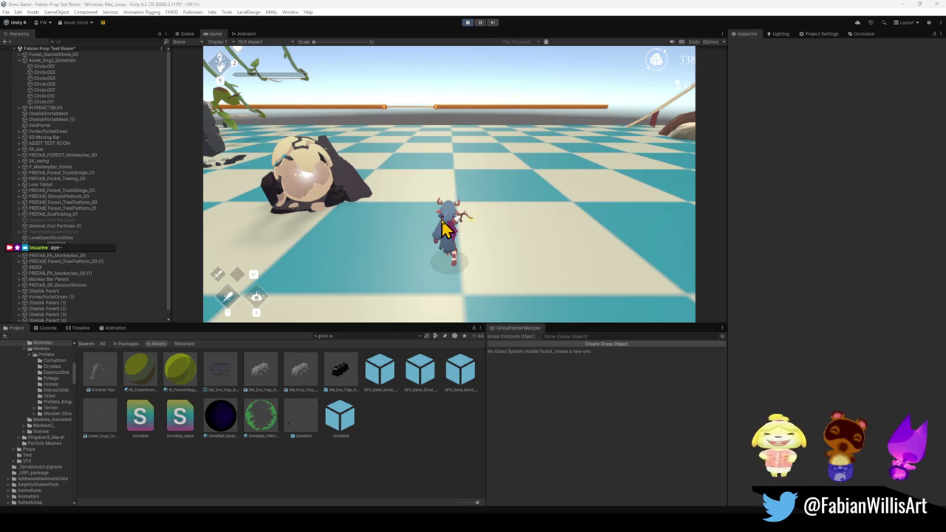
{"action": "key", "text": "F10"}
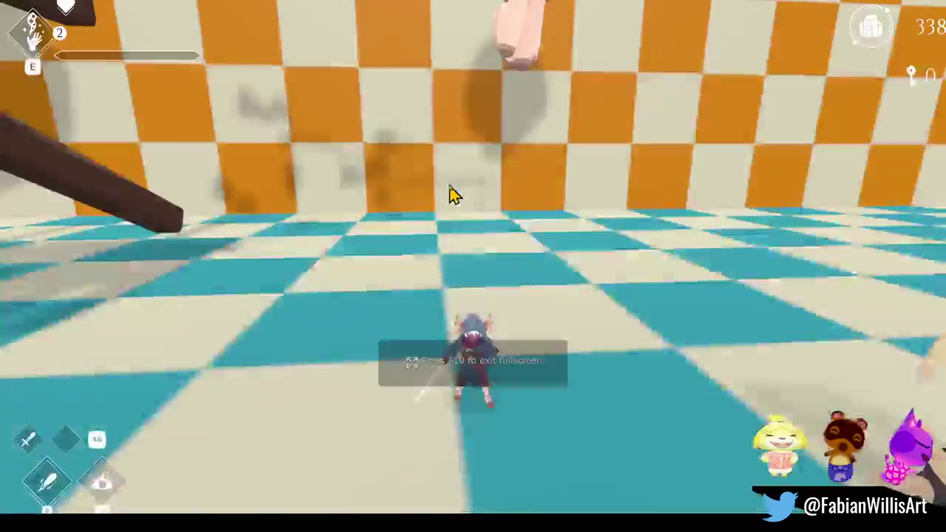
{"action": "key", "text": "F10"}
{"action": "key", "text": "F10"}
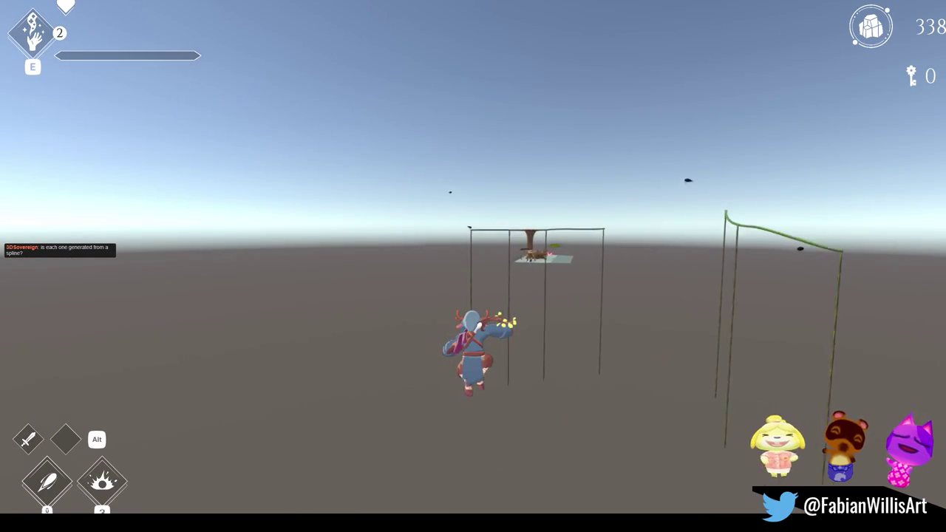
{"action": "key", "text": "Escape"}
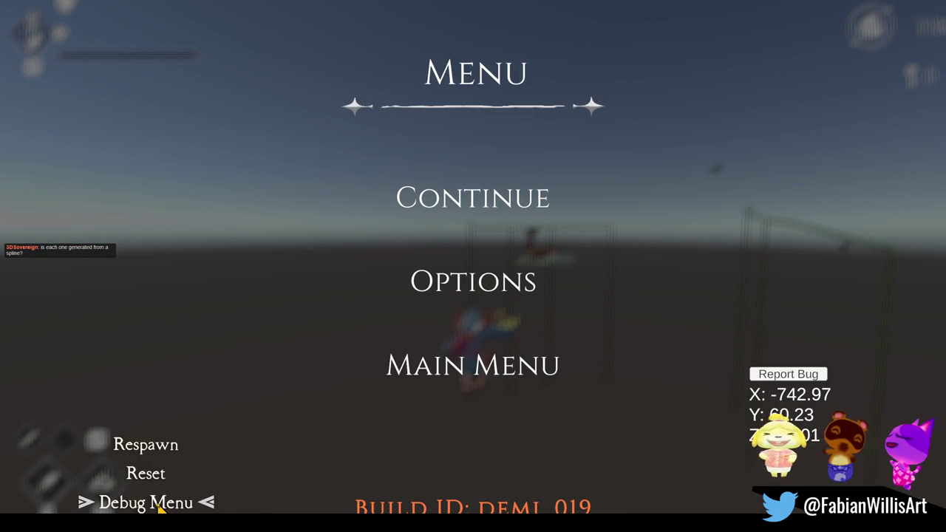
Return to the main menu and load Sand Dungeon Boss from Playtest's Sand and Hub chapter
{"action": "left_click", "coordinate": [450, 376]}
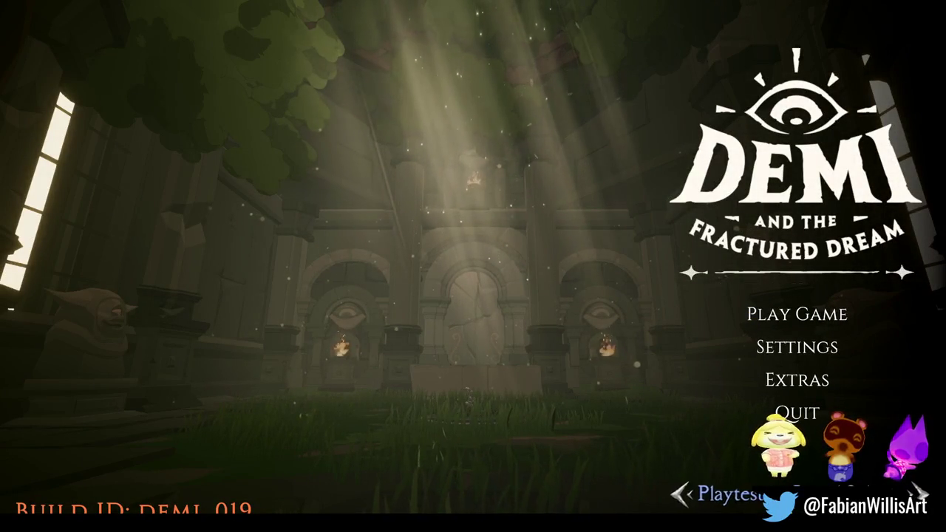
{"action": "left_click", "coordinate": [732, 494]}
{"action": "left_click", "coordinate": [90, 427]}
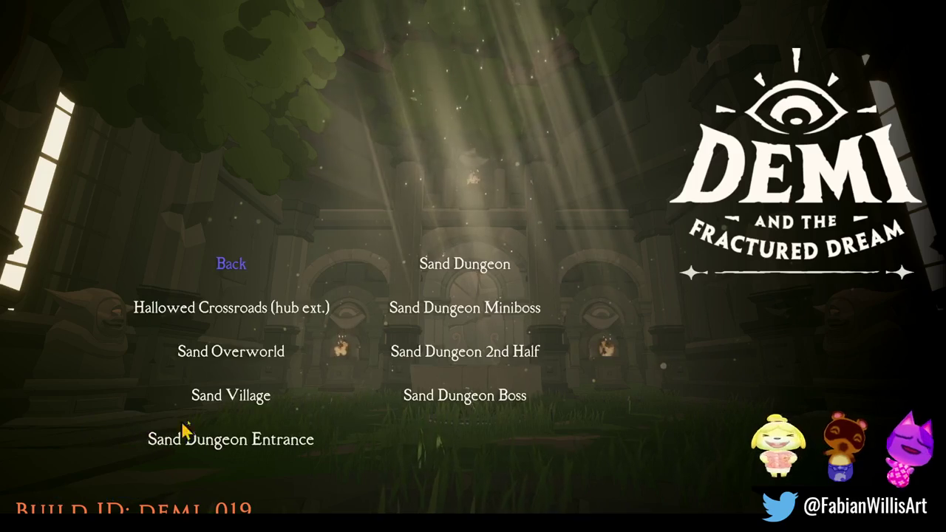
{"action": "left_click", "coordinate": [488, 399]}
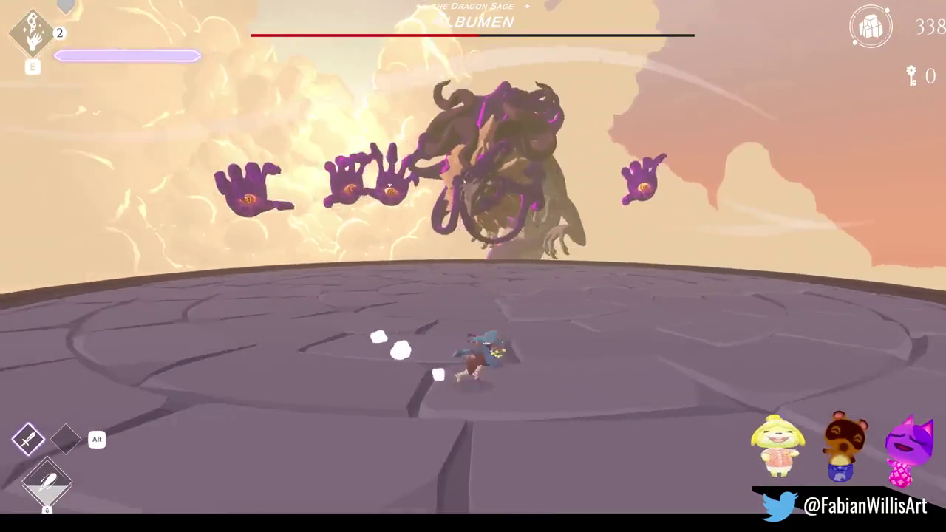
Pause the Albumen boss fight and quit back to the game's main menu
{"action": "key", "text": "Escape"}
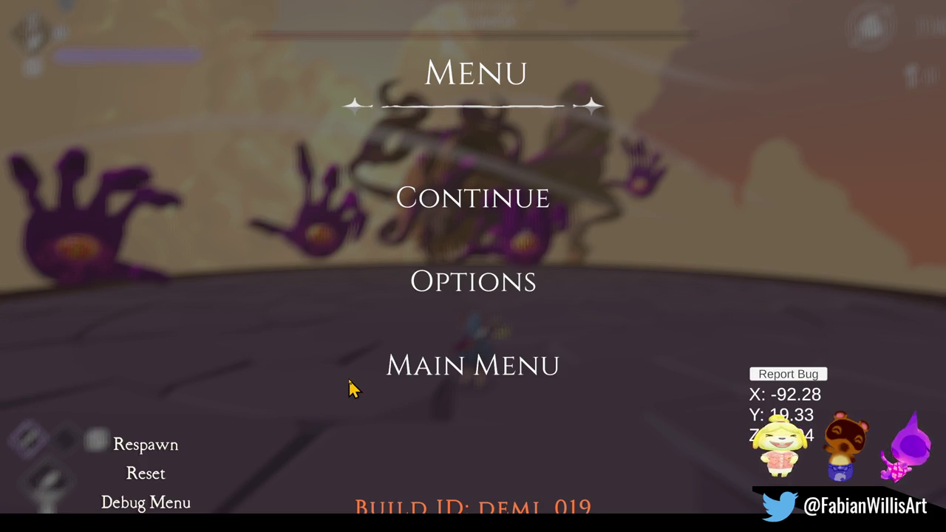
{"action": "left_click", "coordinate": [436, 382]}
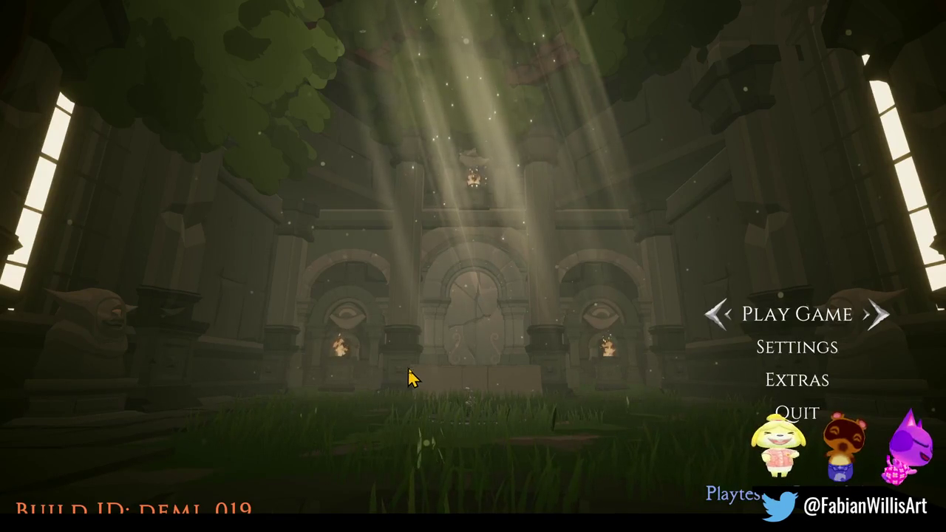
In Playtest, back out of Sand and Hub and load Forest Village from the Forest chapter
{"action": "left_click", "coordinate": [750, 501]}
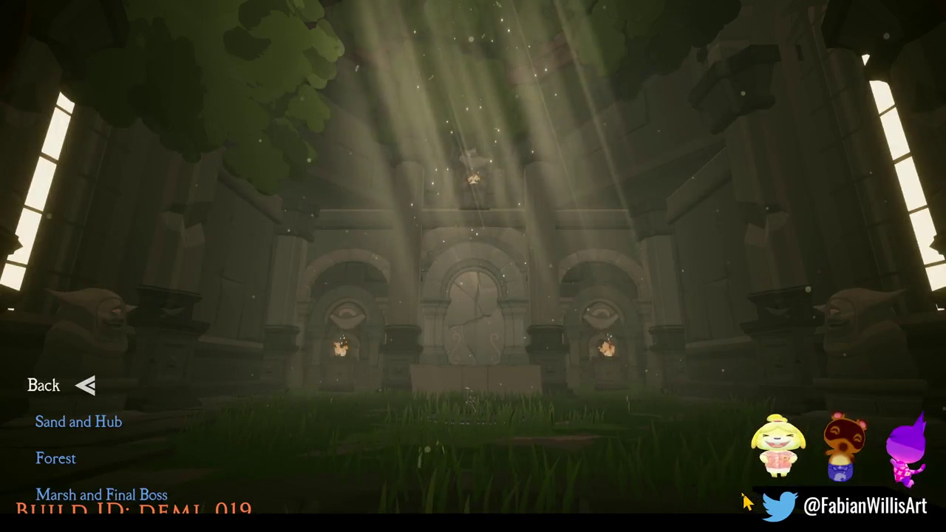
{"action": "left_click", "coordinate": [63, 420]}
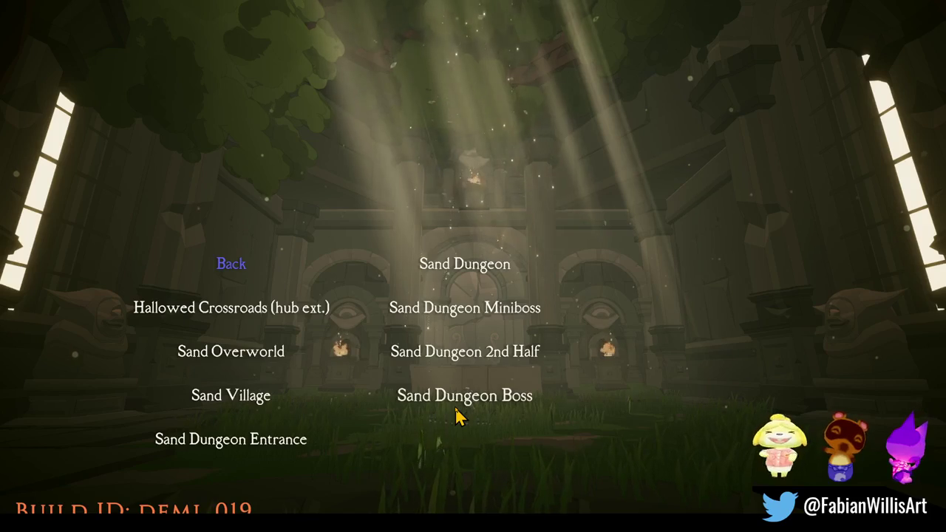
{"action": "left_click", "coordinate": [229, 266]}
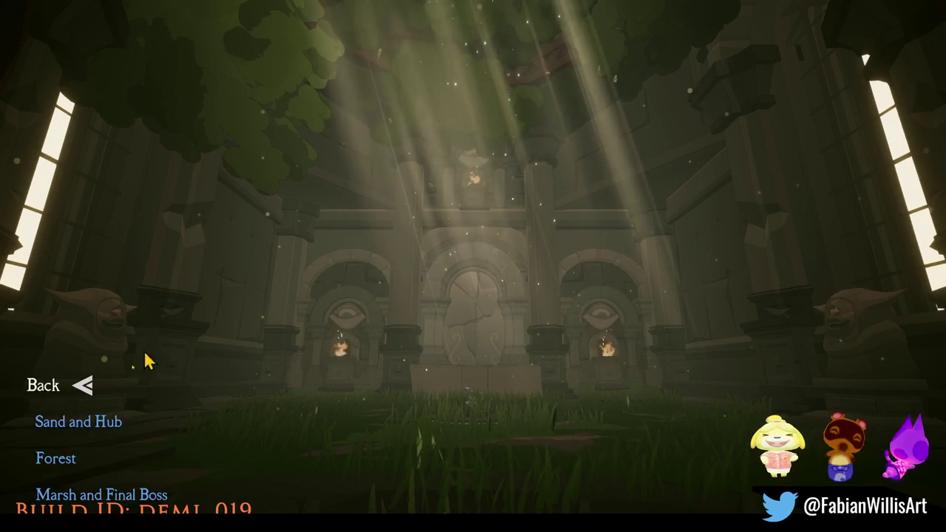
{"action": "left_click", "coordinate": [67, 460]}
{"action": "left_click", "coordinate": [242, 334]}
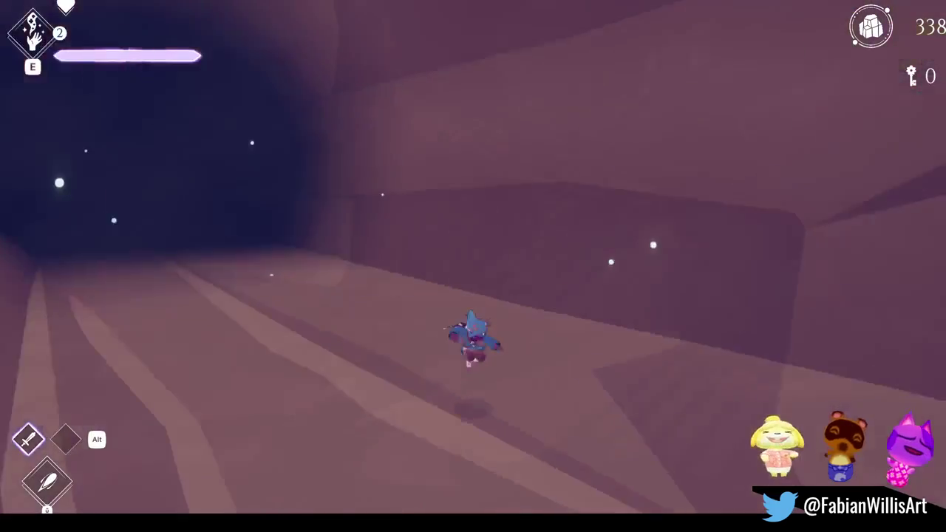
Pause the game with Esc right after arriving in the Forest tunnel
{"action": "key", "text": "Escape"}
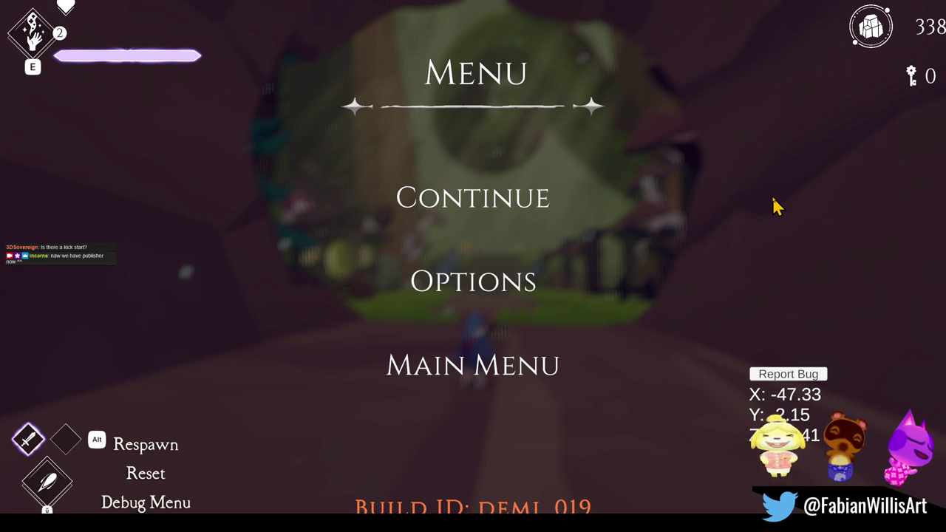
Resume play, run up the forest path past the houses, then bring up the debug cheats panel
{"action": "left_click", "coordinate": [519, 214]}
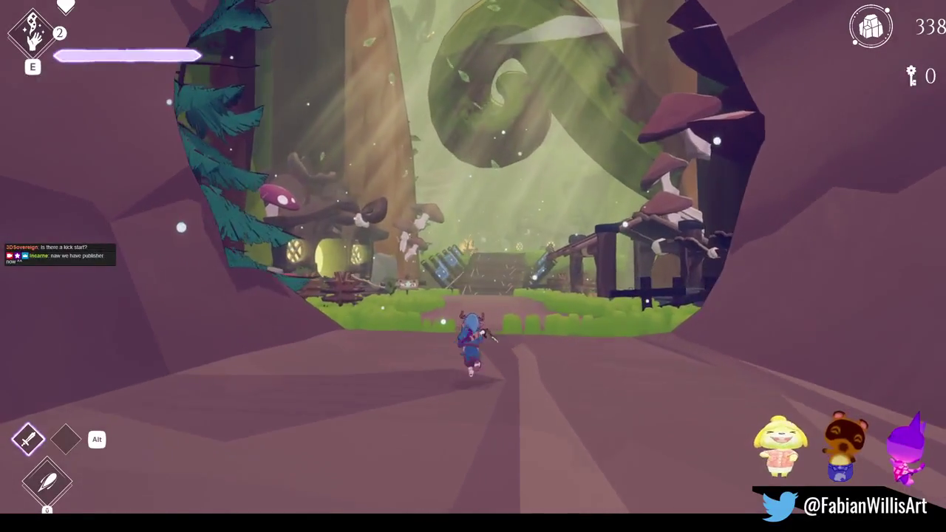
{"action": "key", "text": "w"}
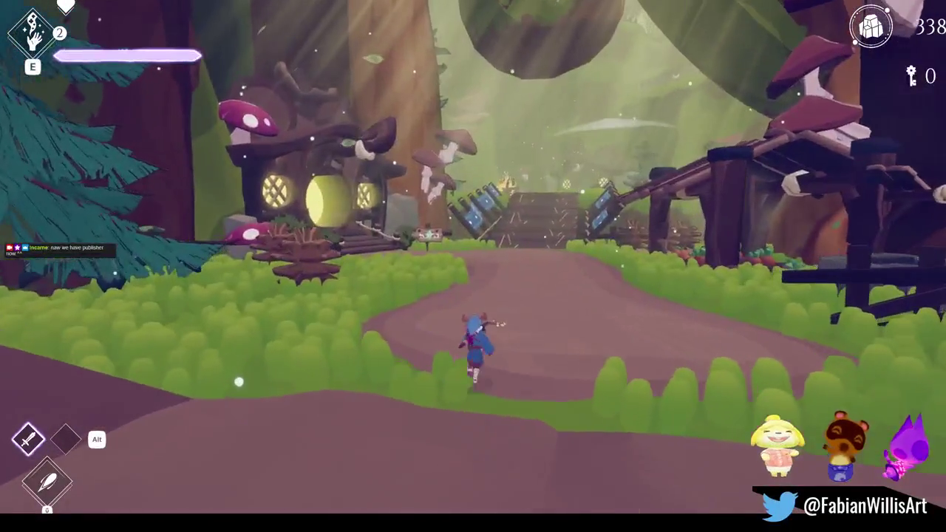
{"action": "key", "text": "w"}
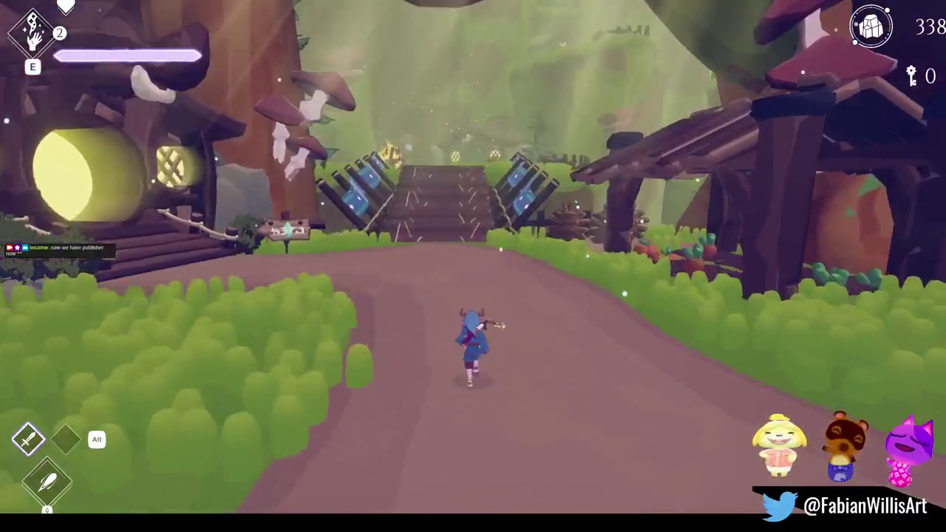
{"action": "key", "text": "w"}
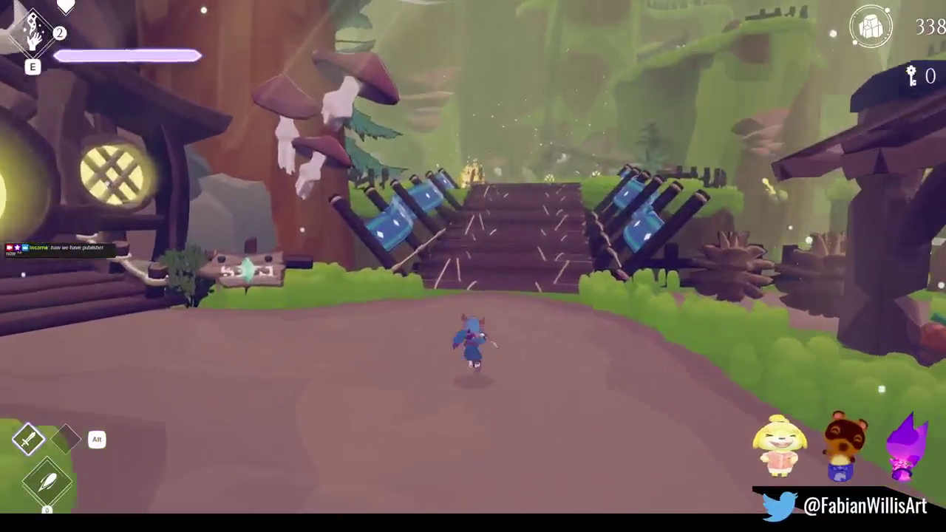
{"action": "key", "text": "w"}
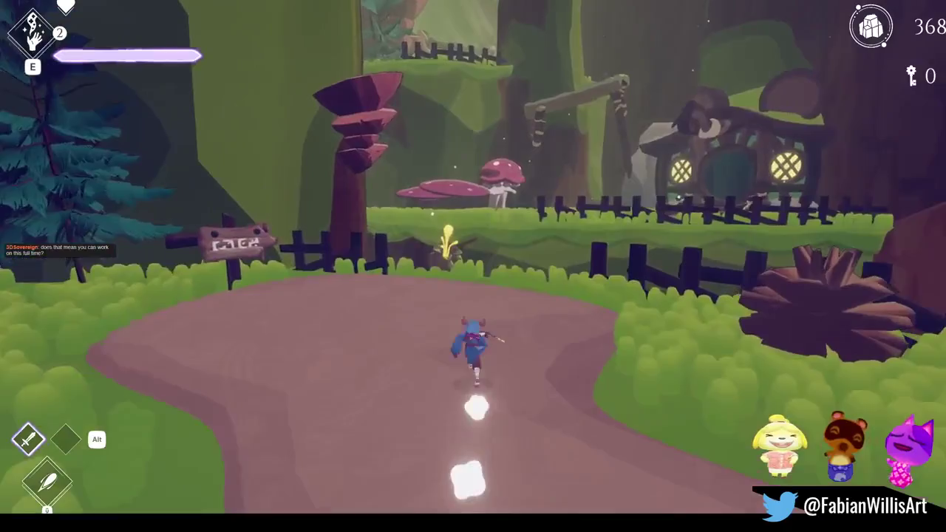
{"action": "key", "text": "Escape"}
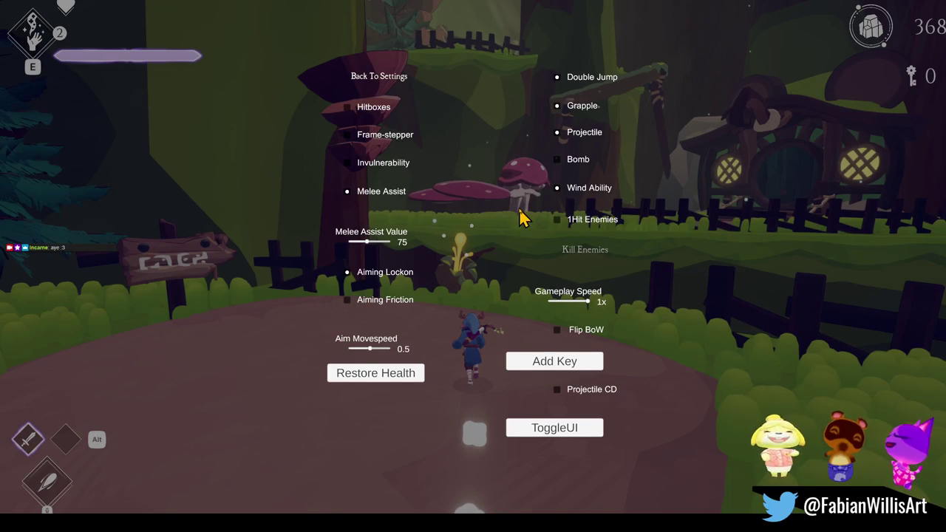
Close the debug overlay, jump over the mushrooms and log, and dash along the path
{"action": "key", "text": "Escape"}
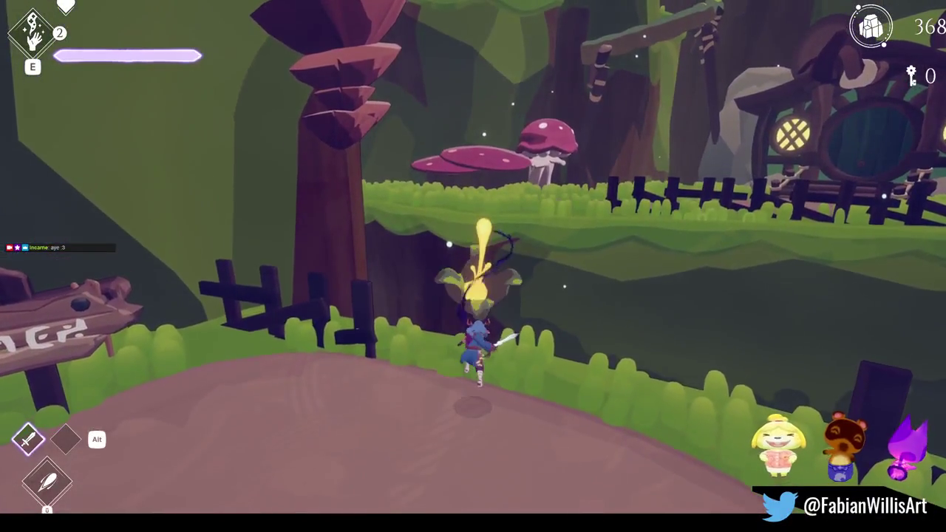
{"action": "key", "text": "w"}
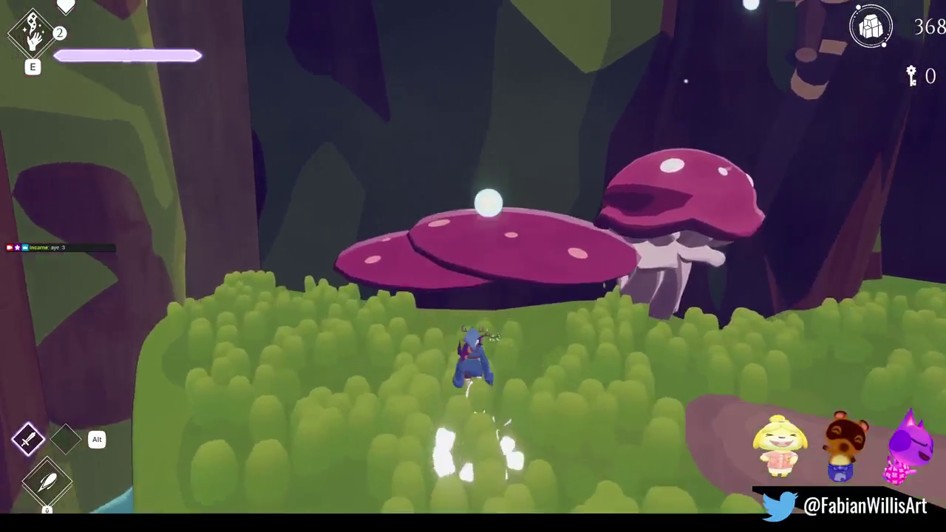
{"action": "key", "text": "space"}
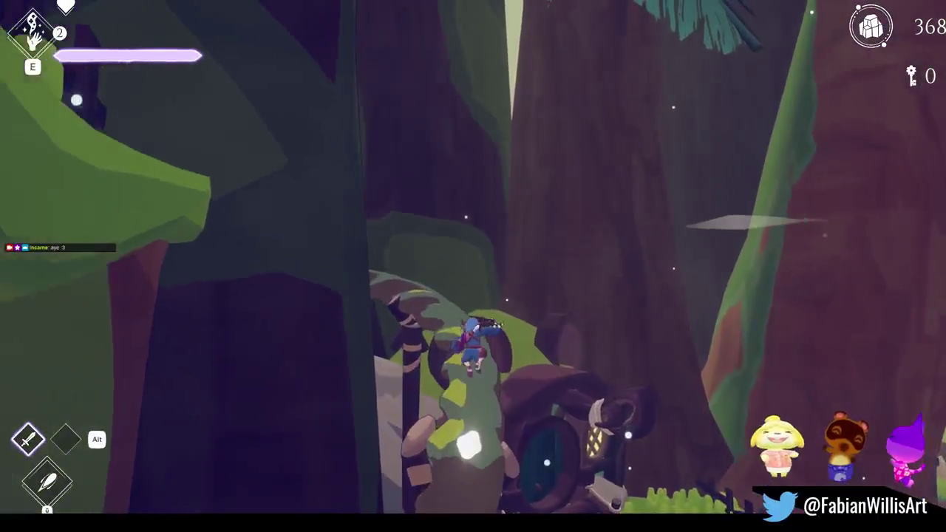
{"action": "key", "text": "w"}
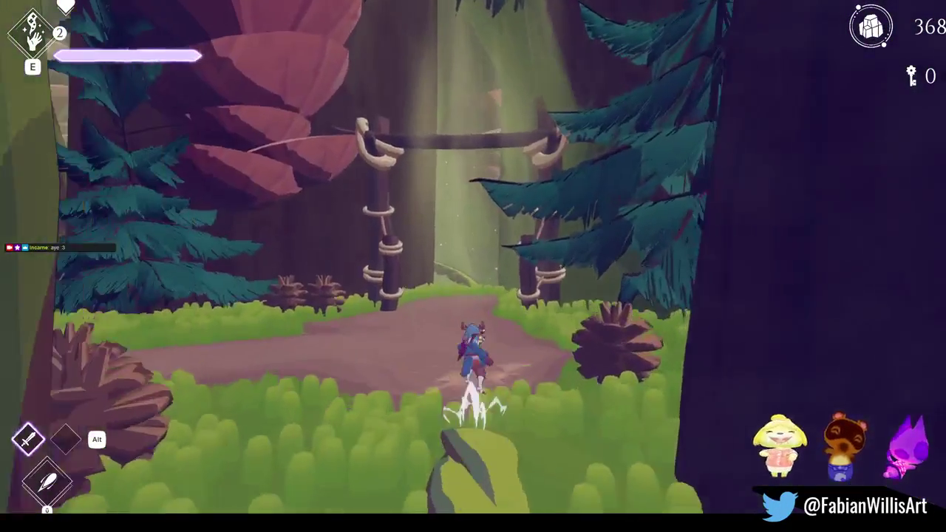
{"action": "key", "text": "a"}
{"action": "key", "text": "shift"}
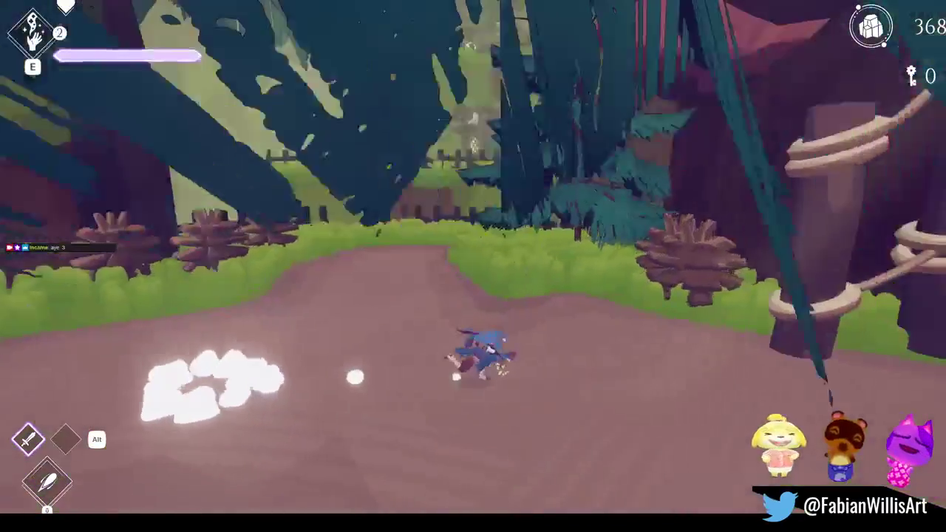
Climb the mossy ramp, leap to the hanging platform, and cross the vine bridge to the grassy ledge
{"action": "key", "text": "w"}
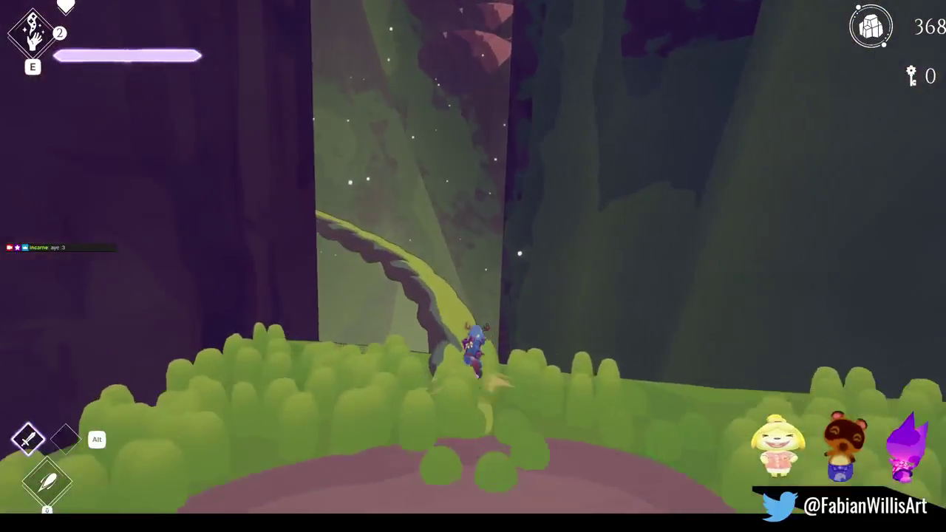
{"action": "key", "text": "w"}
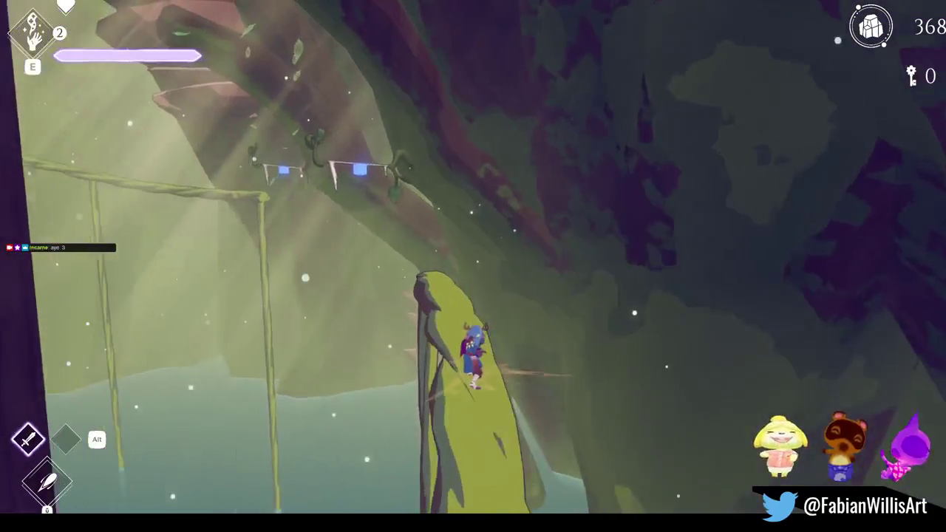
{"action": "key", "text": "w"}
{"action": "key", "text": "space"}
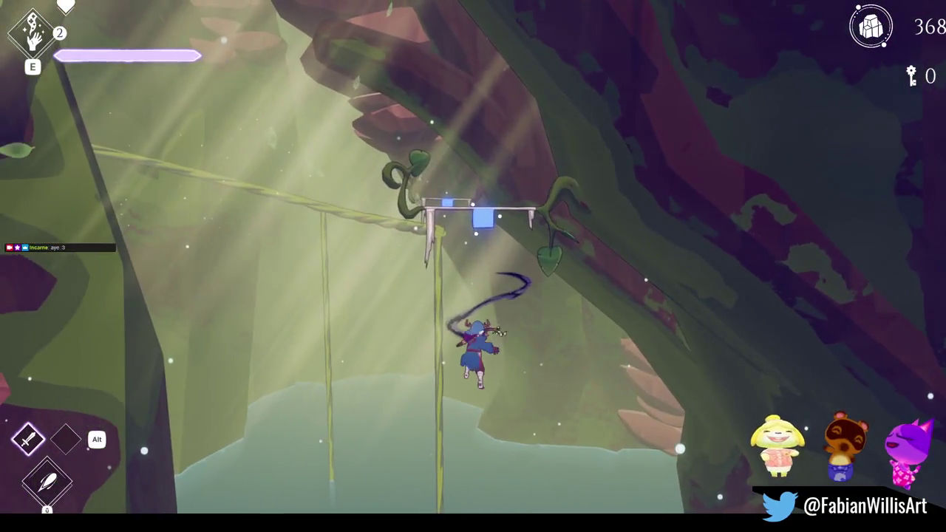
{"action": "key", "text": "w"}
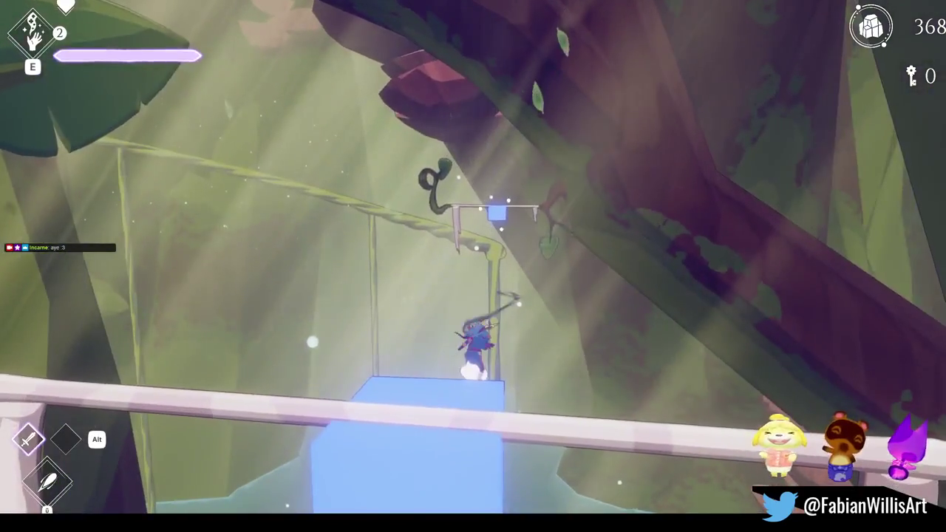
{"action": "key", "text": "space"}
{"action": "key", "text": "w"}
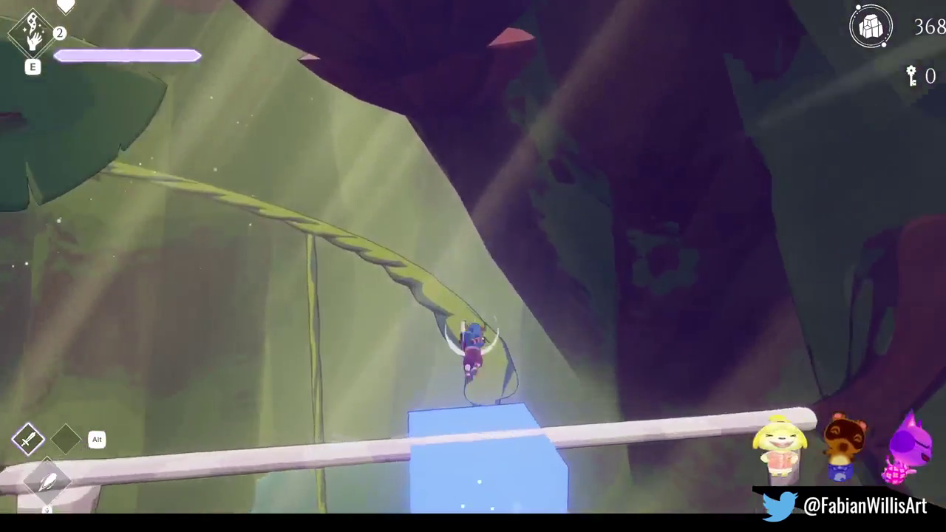
{"action": "key", "text": "w"}
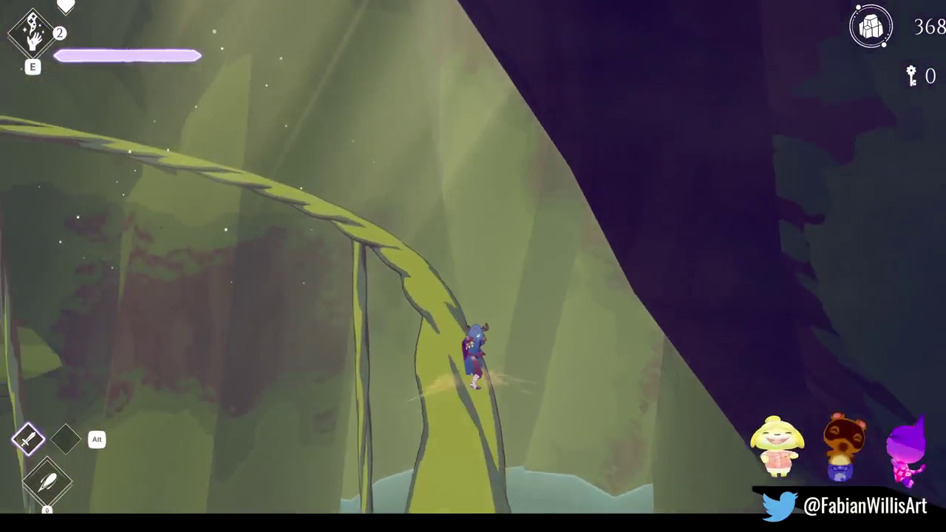
{"action": "key", "text": "w"}
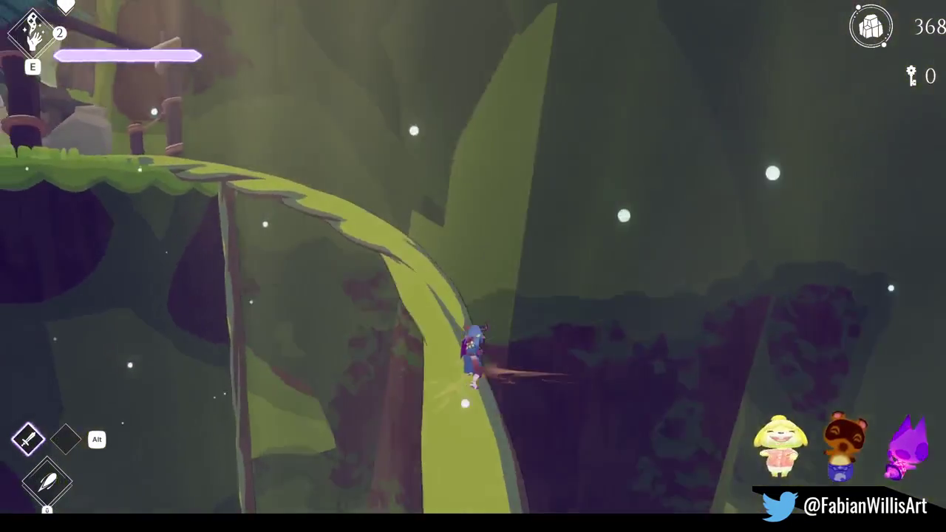
{"action": "key", "text": "w"}
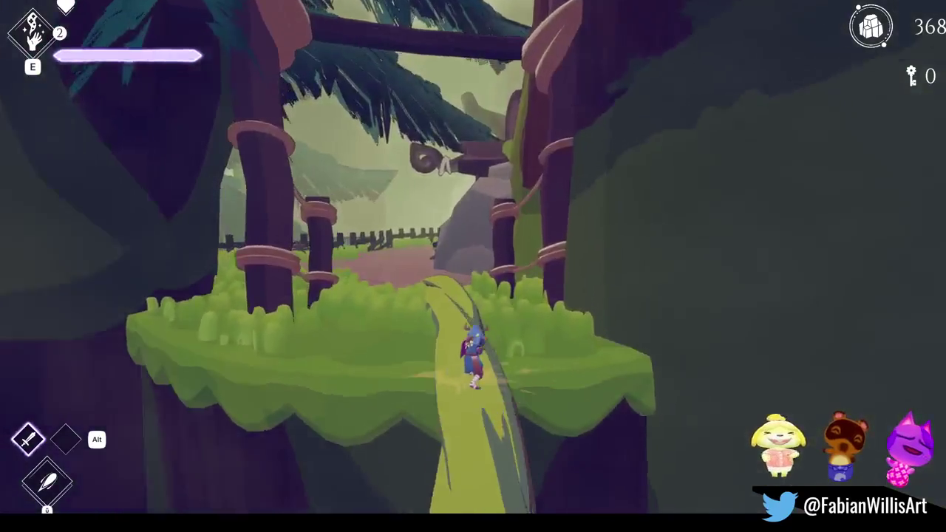
{"action": "key", "text": "w"}
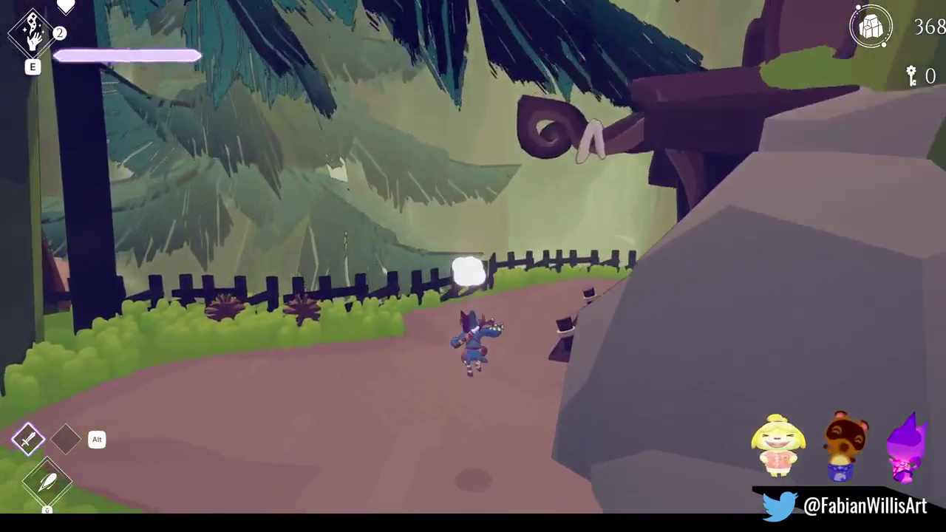
Dash up the dirt path, grapple to the wooden platform, and glide off the cliff toward the campfire
{"action": "key", "text": "space"}
{"action": "key", "text": "w"}
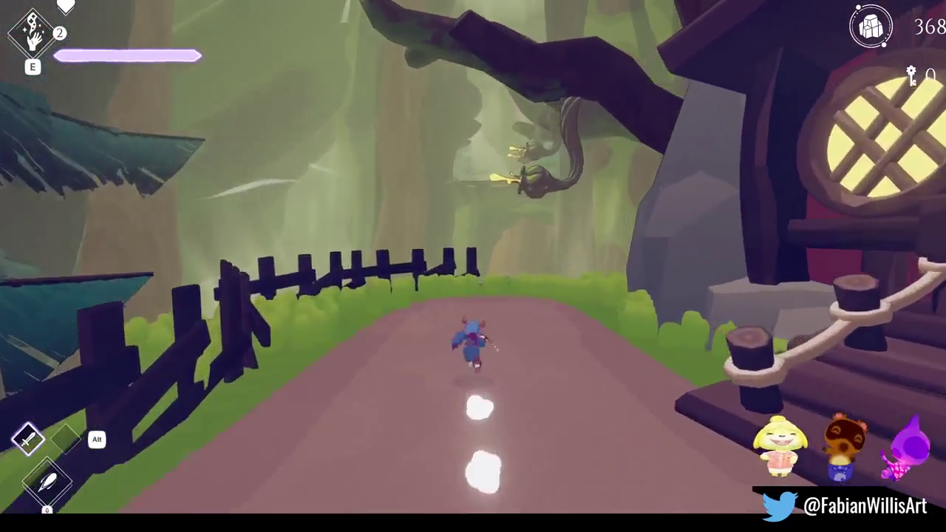
{"action": "key", "text": "w"}
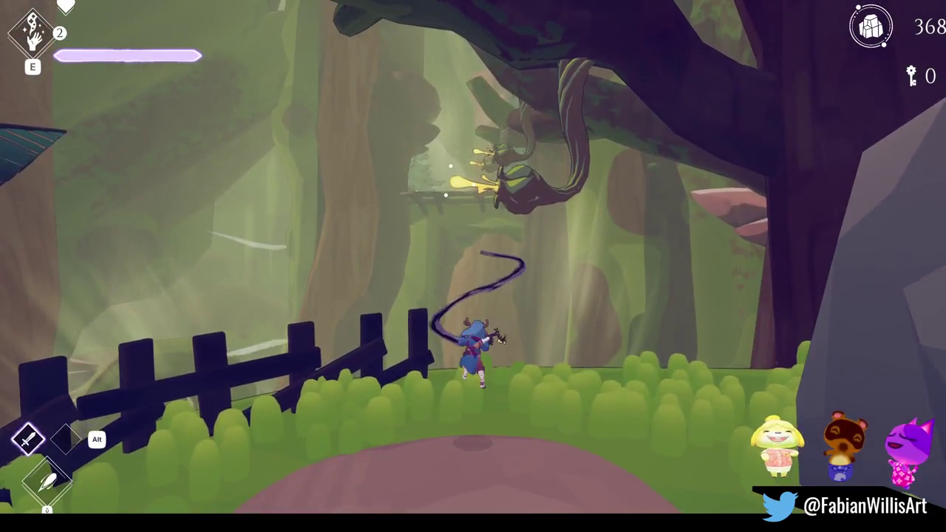
{"action": "key", "text": "w"}
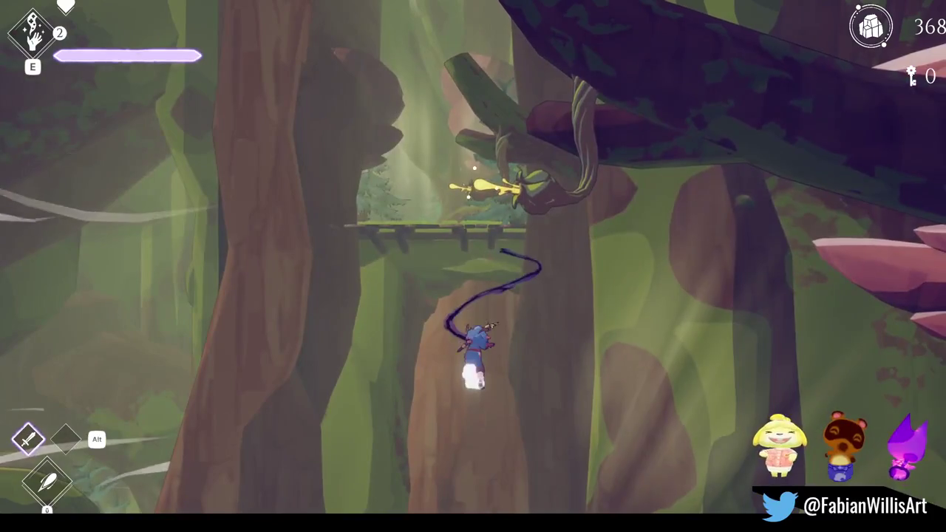
{"action": "key", "text": "w"}
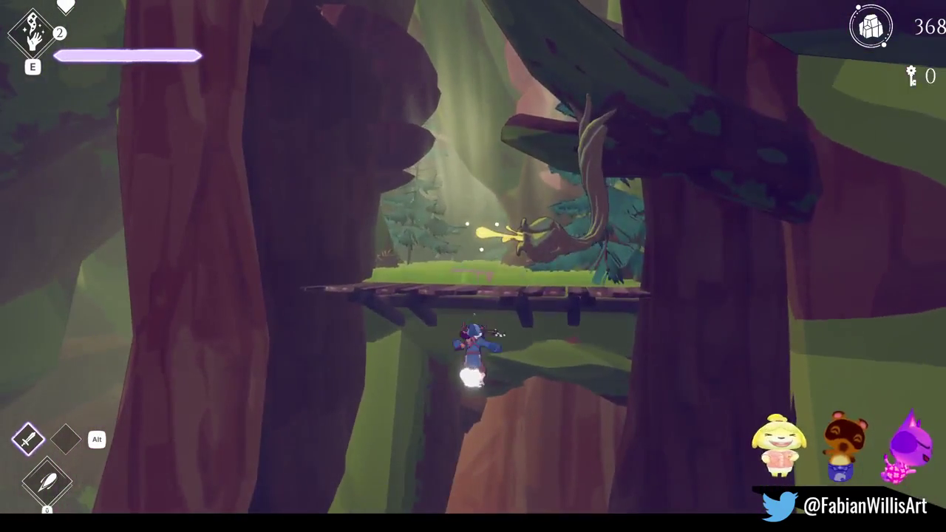
{"action": "key", "text": "w"}
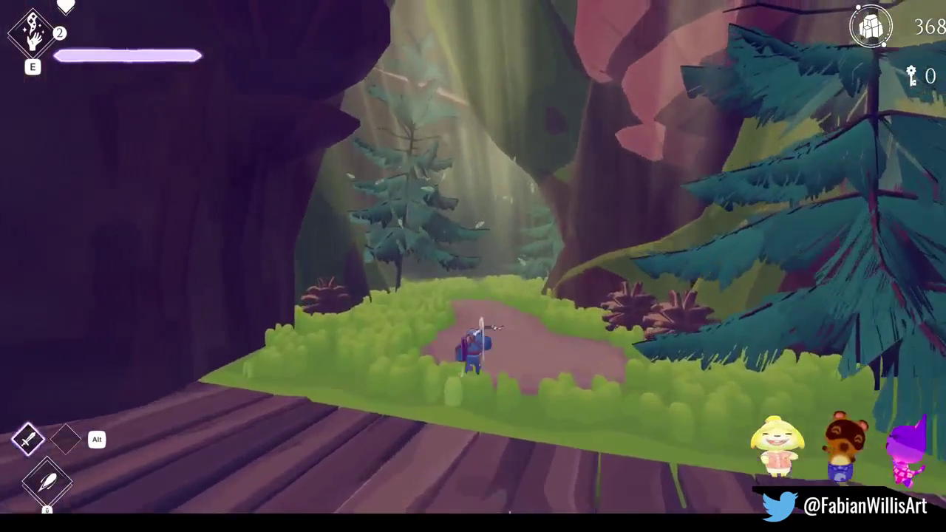
{"action": "key", "text": "w"}
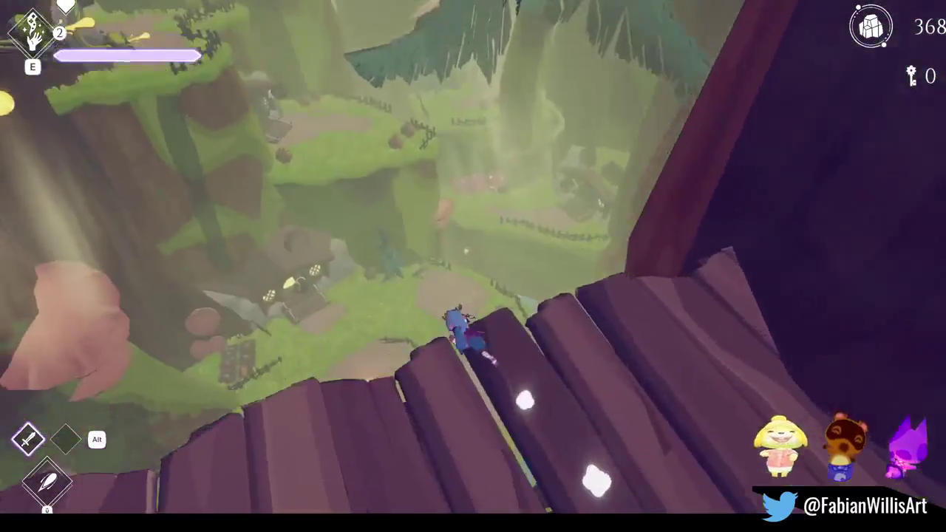
{"action": "key", "text": "space"}
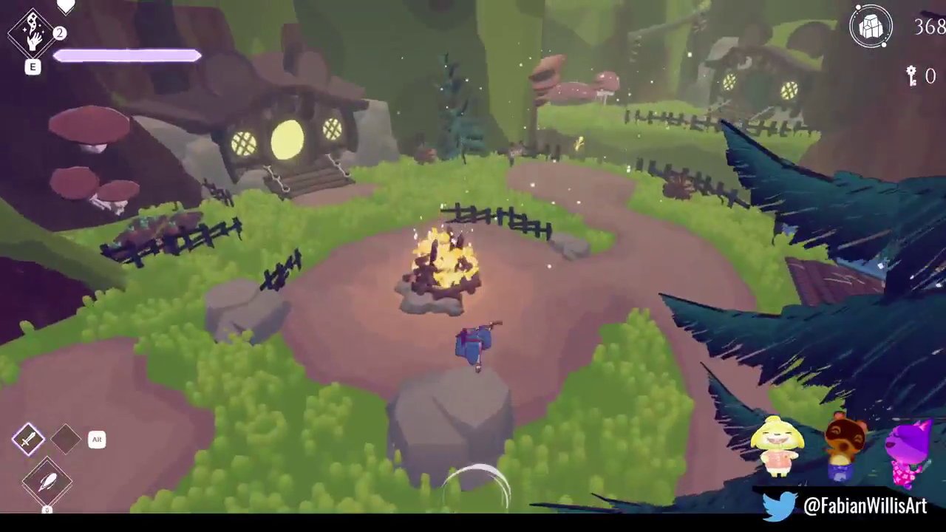
Slash twice by the campfire, run to the blue bridge and back, then pause the game
{"action": "left_click", "coordinate": [473, 266]}
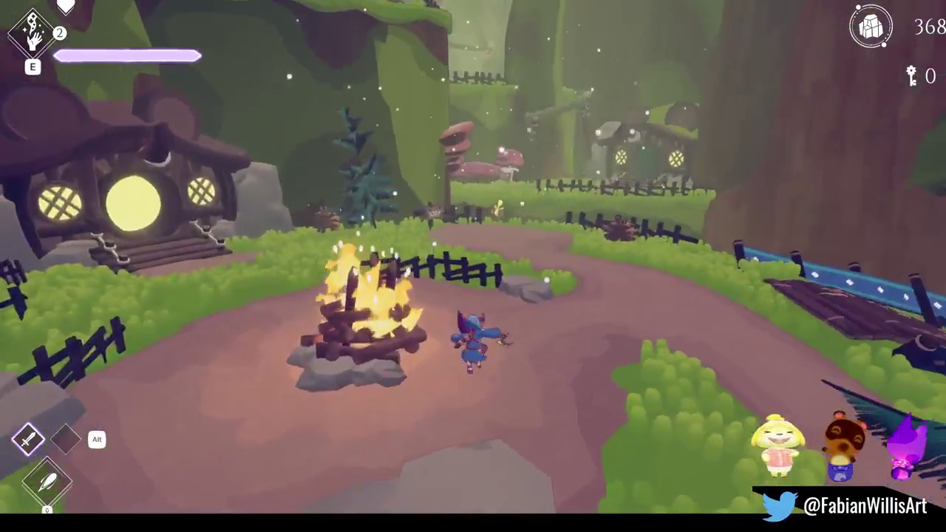
{"action": "left_click", "coordinate": [473, 266]}
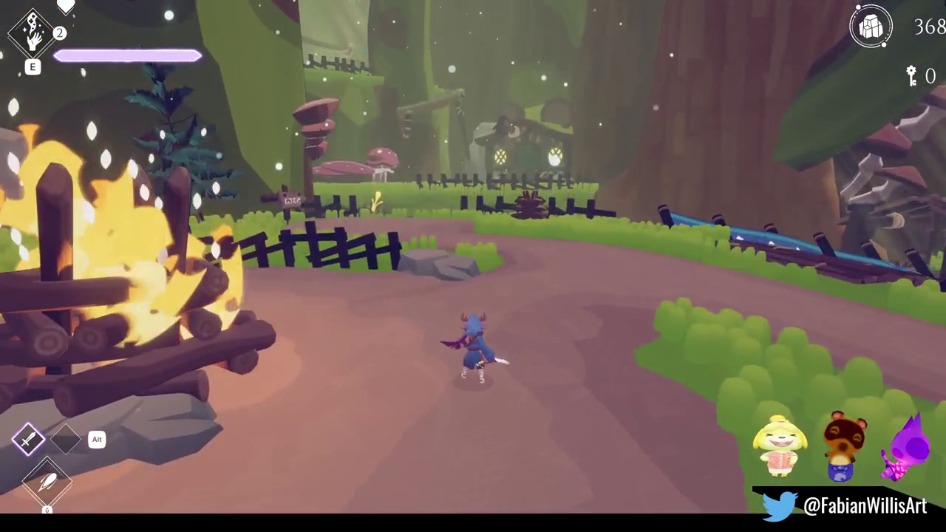
{"action": "key", "text": "w"}
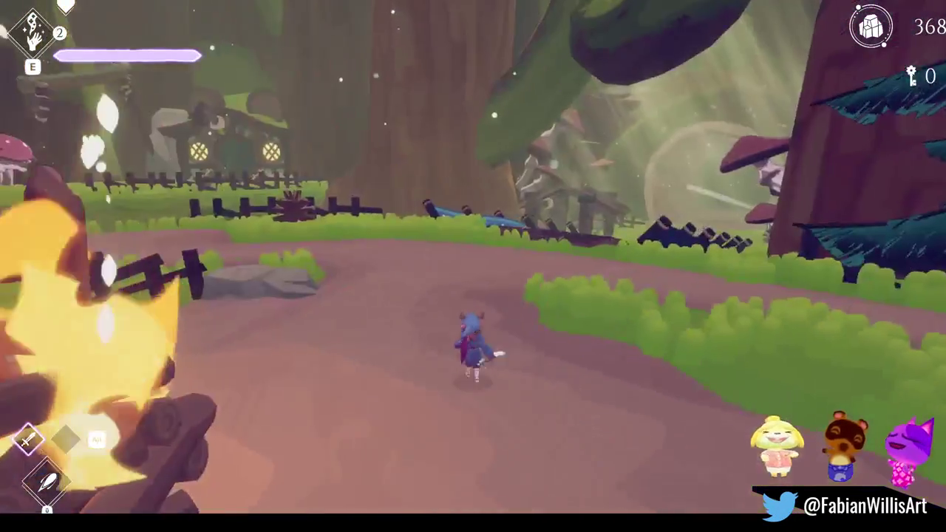
{"action": "key", "text": "w"}
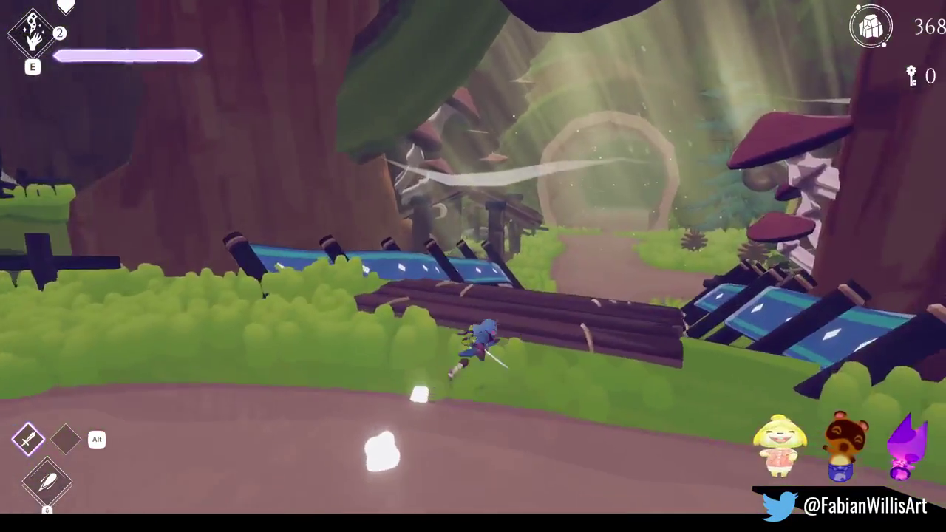
{"action": "key", "text": "w"}
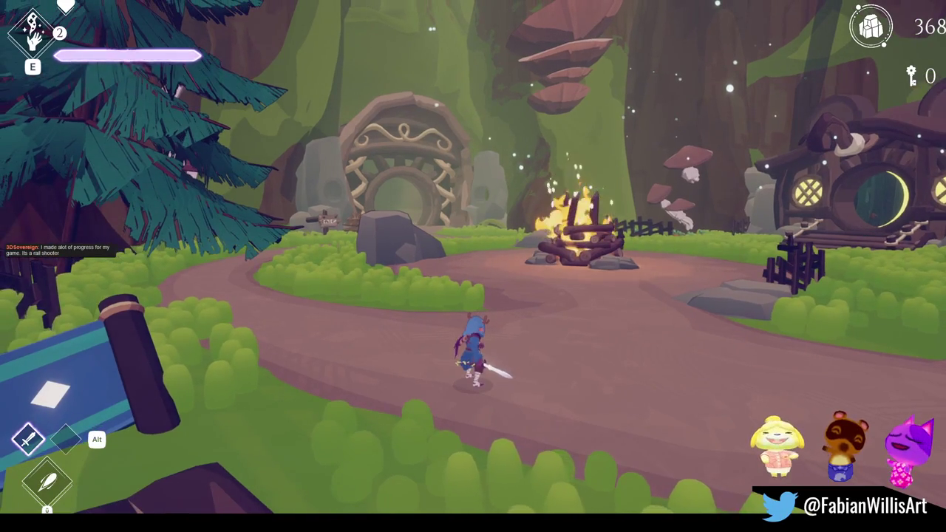
{"action": "key", "text": "Escape"}
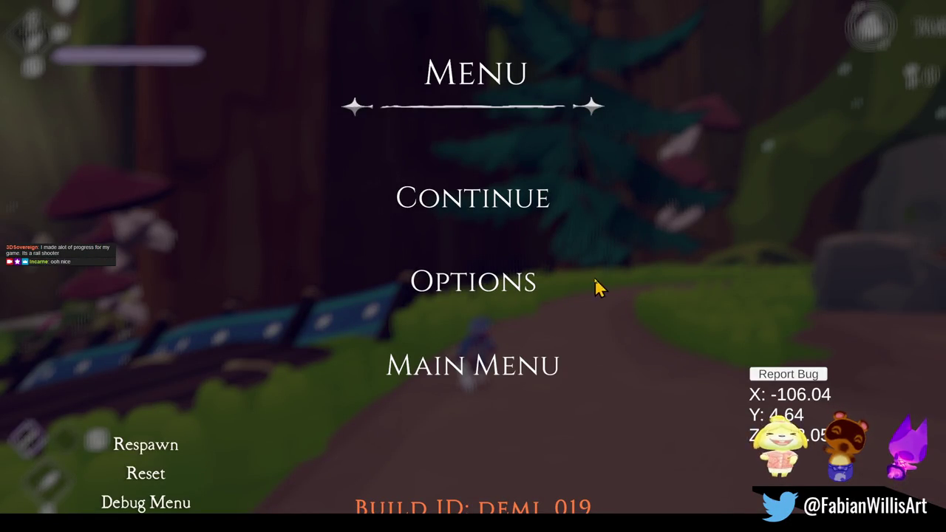
Leave fullscreen, stop Play mode with Ctrl+P, and pull the Scene view back to frame the grind rails
{"action": "left_click", "coordinate": [487, 206]}
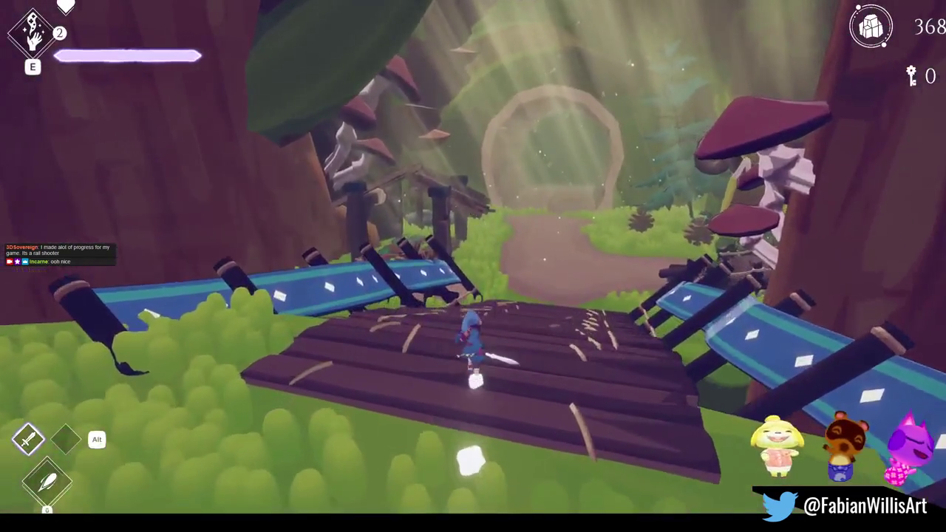
{"action": "key", "text": "Escape"}
{"action": "key", "text": "F11"}
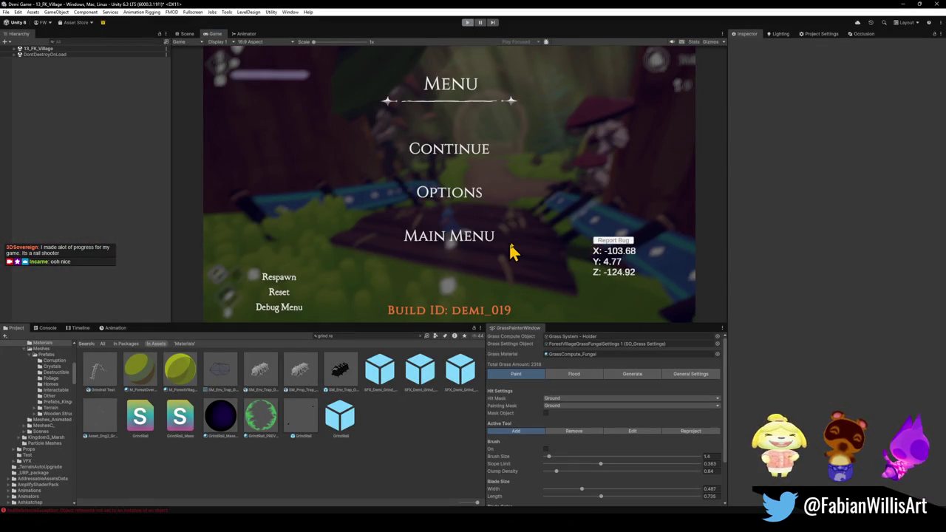
{"action": "key", "text": "ctrl+p"}
{"action": "right_click_drag", "start_coordinate": [353, 252], "coordinate": [304, 170]}
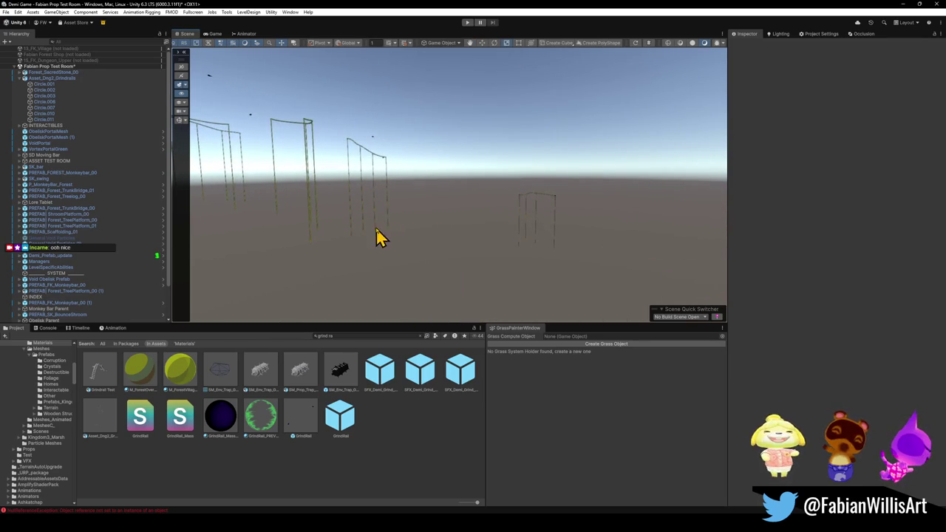
Collapse the Asset_Dng2_Grindrails and Fabian Prop Test Room foldouts and select 15_FK_Dungeon_Upper
{"action": "right_click_drag", "start_coordinate": [377, 237], "coordinate": [407, 246]}
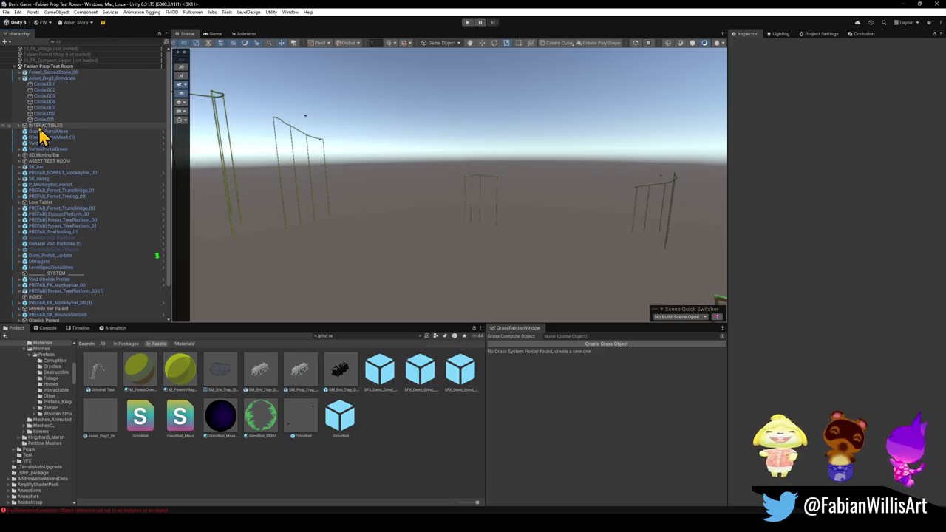
{"action": "left_click", "coordinate": [20, 79]}
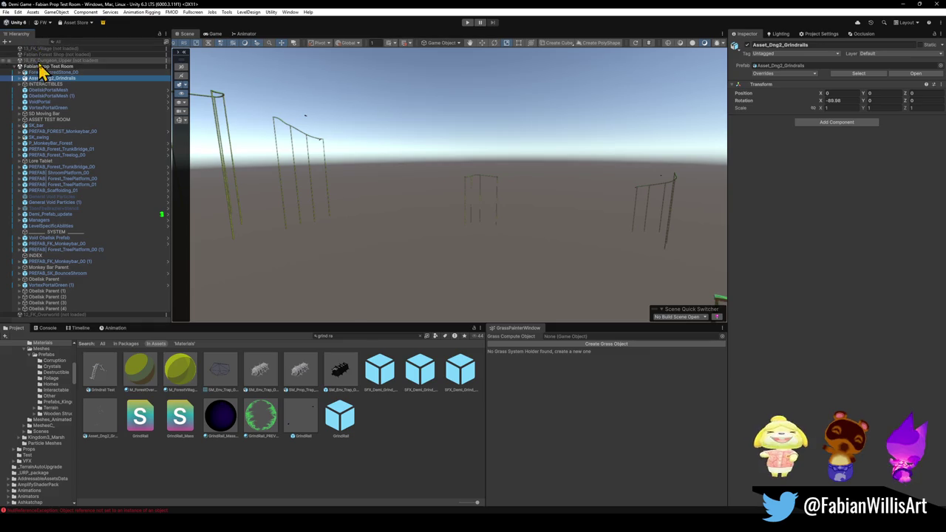
{"action": "left_click", "coordinate": [19, 66]}
{"action": "left_click", "coordinate": [47, 72]}
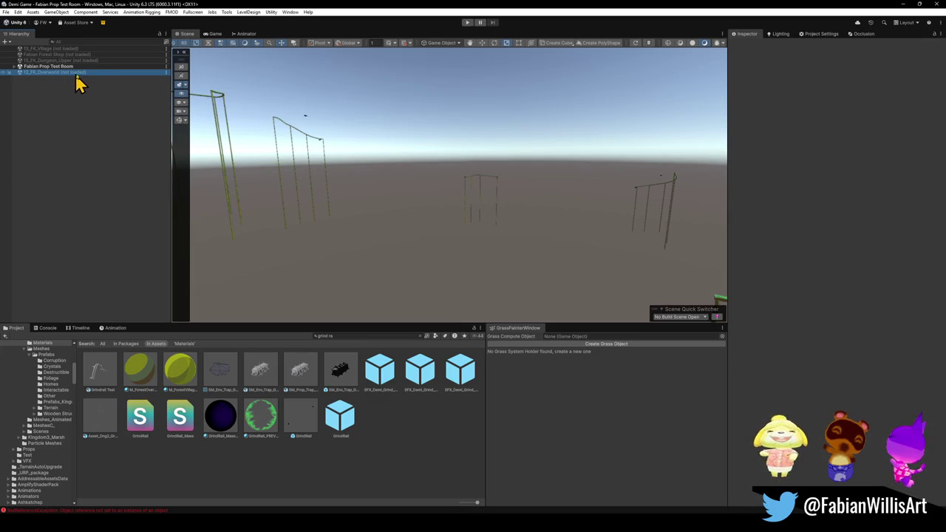
{"action": "left_click", "coordinate": [60, 60]}
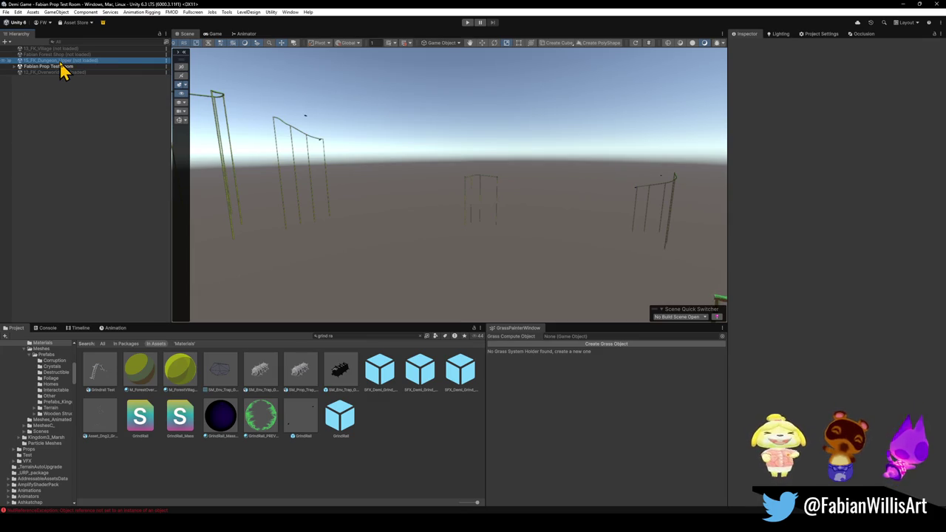
Load 15_FK_Dungeon_Upper and drag the Asset_Dng2_Grindrails prefab into it
{"action": "right_click", "coordinate": [60, 62]}
{"action": "left_click", "coordinate": [85, 67]}
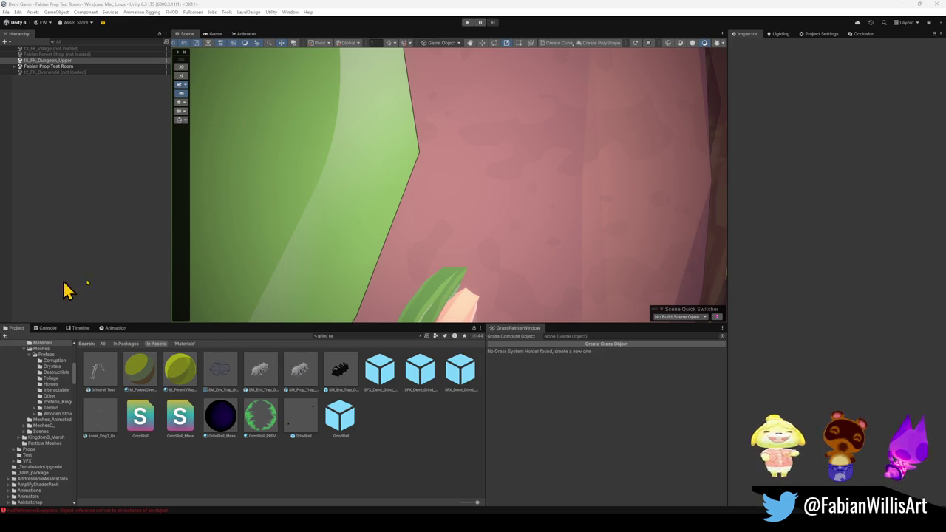
{"action": "right_click_drag", "start_coordinate": [342, 185], "coordinate": [574, 195]}
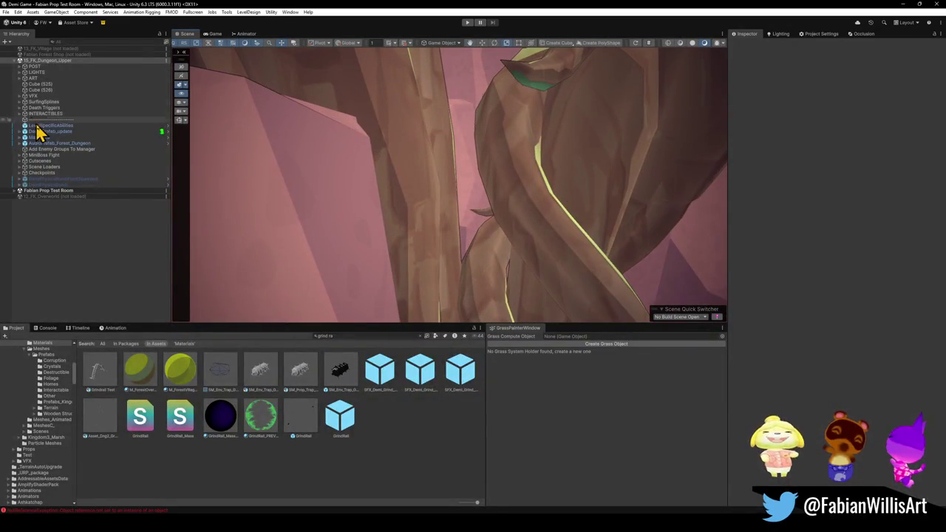
{"action": "left_click", "coordinate": [49, 67]}
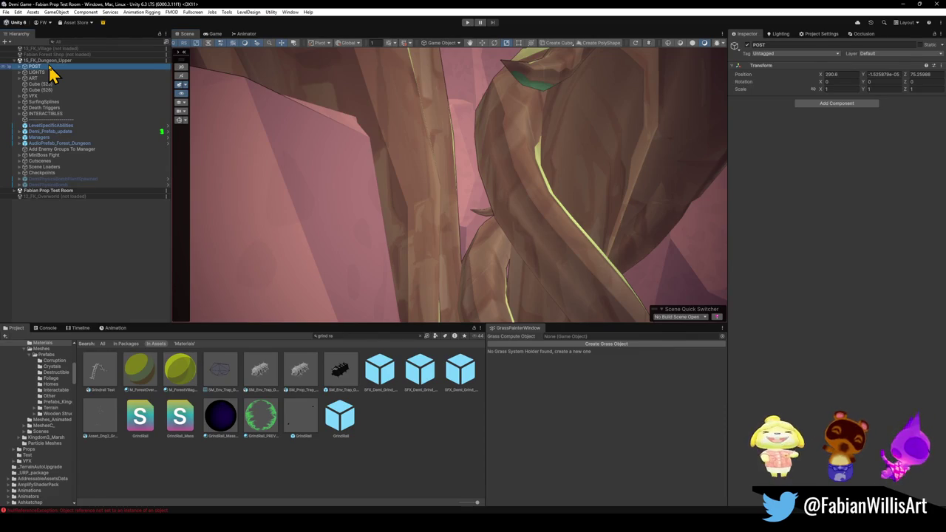
{"action": "left_click_drag", "start_coordinate": [52, 72], "coordinate": [48, 70]}
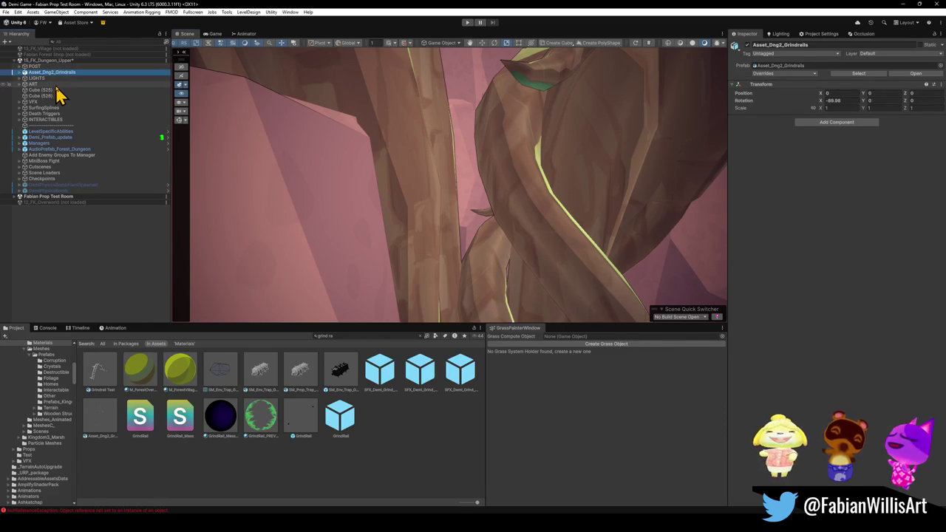
{"action": "mouse_move", "coordinate": [48, 191]}
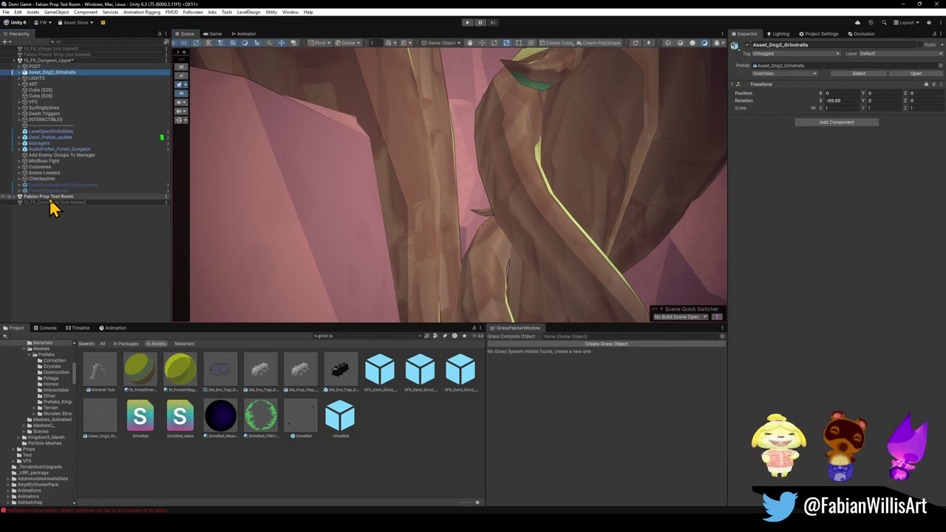
Unload the Fabian Prop Test Room scene and view the dungeon from a new angle
{"action": "right_click", "coordinate": [55, 198]}
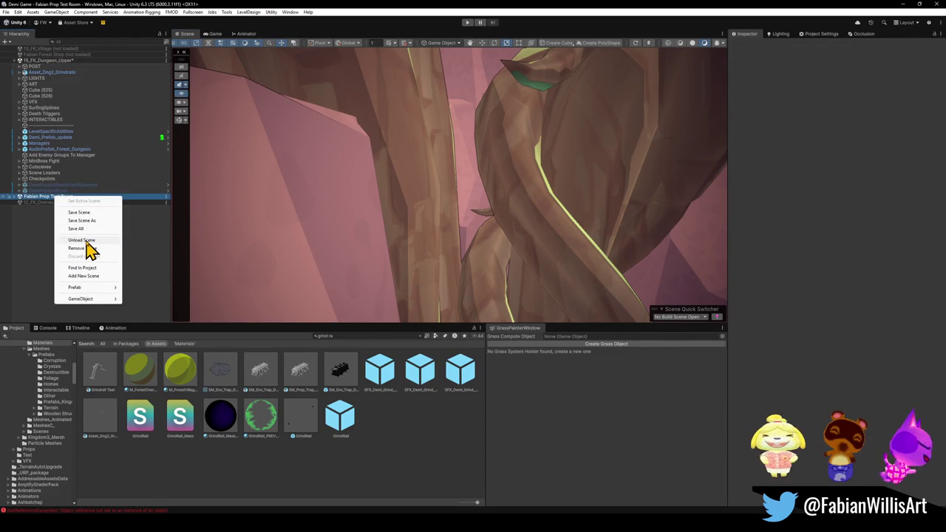
{"action": "left_click", "coordinate": [86, 242]}
{"action": "mouse_move", "coordinate": [511, 243]}
{"action": "right_mouse_down"}
{"action": "mouse_move", "coordinate": [633, 243]}
{"action": "mouse_move", "coordinate": [558, 245]}
{"action": "mouse_move", "coordinate": [532, 226]}
{"action": "mouse_move", "coordinate": [338, 199]}
{"action": "mouse_move", "coordinate": [308, 234]}
{"action": "mouse_move", "coordinate": [314, 245]}
{"action": "mouse_move", "coordinate": [405, 239]}
{"action": "right_mouse_up"}
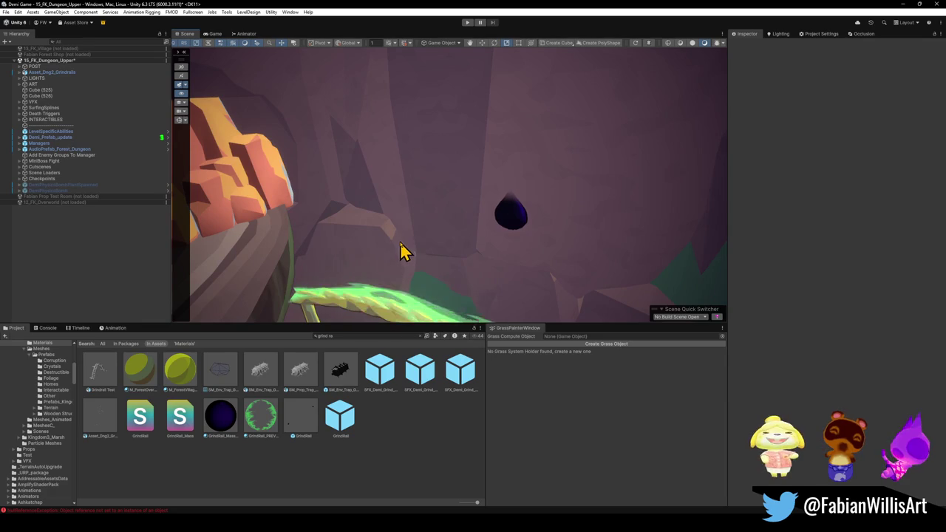
Fly along the grind rail toward the red plank, then open File Explorer at Home
{"action": "mouse_move", "coordinate": [521, 229]}
{"action": "right_mouse_down"}
{"action": "mouse_move", "coordinate": [469, 241]}
{"action": "mouse_move", "coordinate": [534, 217]}
{"action": "mouse_move", "coordinate": [574, 219]}
{"action": "mouse_move", "coordinate": [530, 239]}
{"action": "mouse_move", "coordinate": [391, 249]}
{"action": "mouse_move", "coordinate": [357, 217]}
{"action": "mouse_move", "coordinate": [534, 236]}
{"action": "mouse_move", "coordinate": [487, 239]}
{"action": "mouse_move", "coordinate": [507, 251]}
{"action": "mouse_move", "coordinate": [450, 251]}
{"action": "mouse_move", "coordinate": [369, 231]}
{"action": "mouse_move", "coordinate": [593, 251]}
{"action": "mouse_move", "coordinate": [640, 201]}
{"action": "mouse_move", "coordinate": [613, 220]}
{"action": "mouse_move", "coordinate": [549, 226]}
{"action": "mouse_move", "coordinate": [534, 244]}
{"action": "right_mouse_up"}
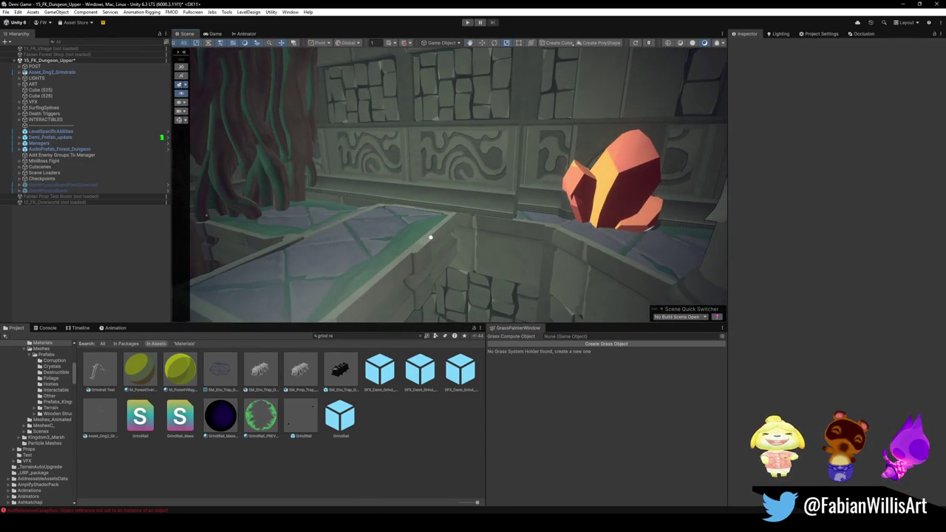
{"action": "key", "text": "super+e"}
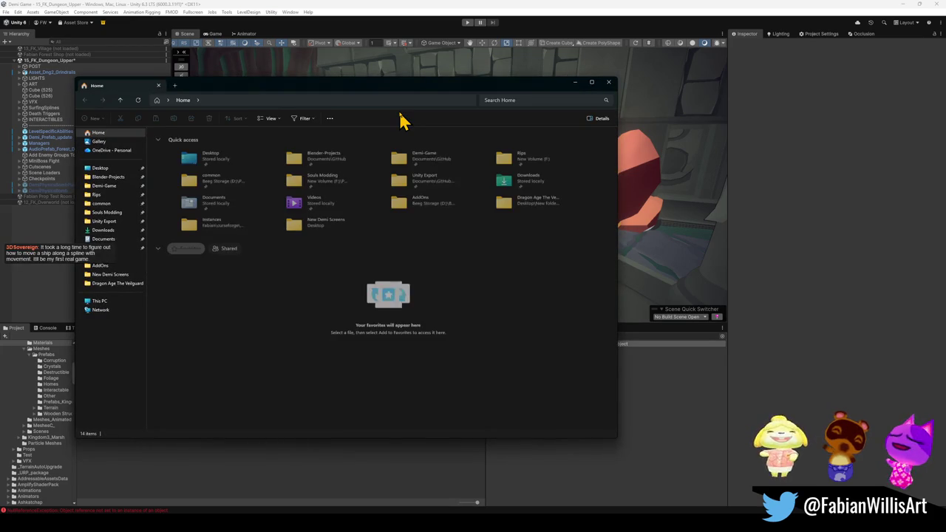
Search the Blender-Projects folder for the Mirage files
{"action": "left_click", "coordinate": [521, 100]}
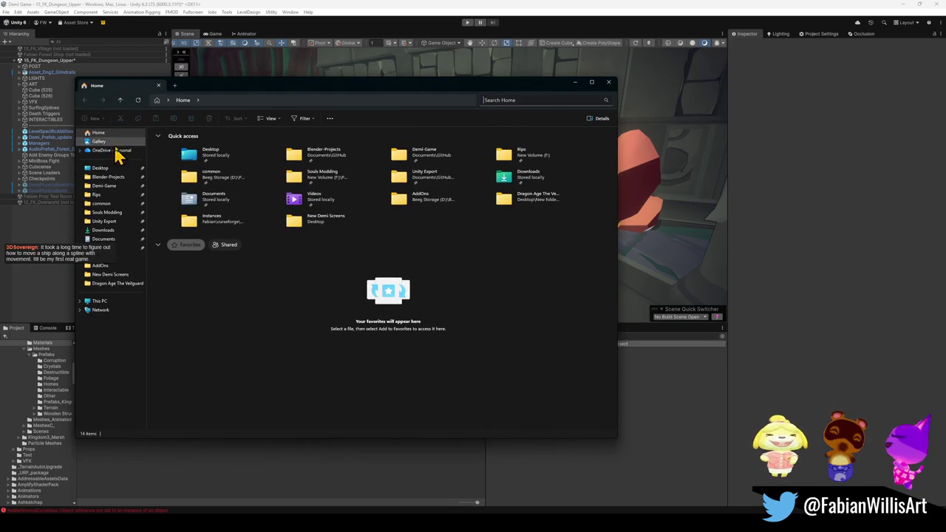
{"action": "left_click", "coordinate": [108, 176]}
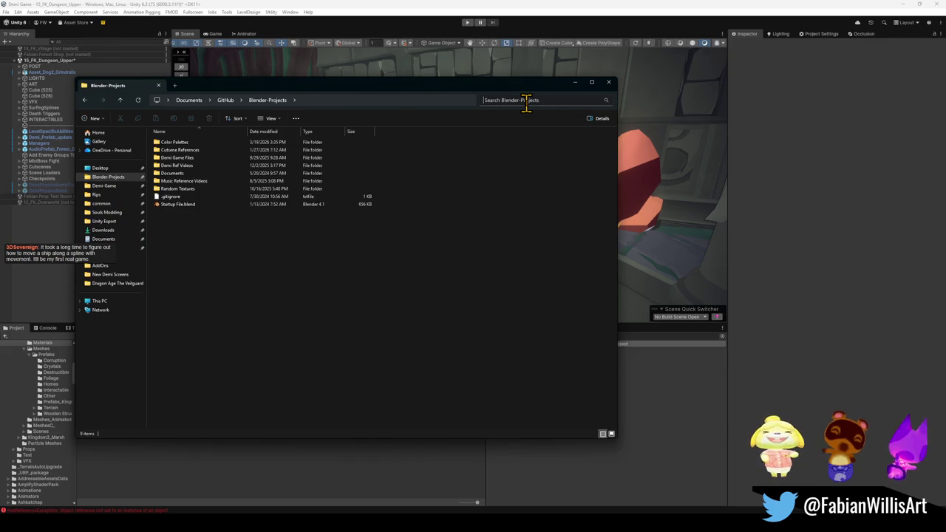
{"action": "type", "text": "Mirage"}
{"action": "key", "text": "Return"}
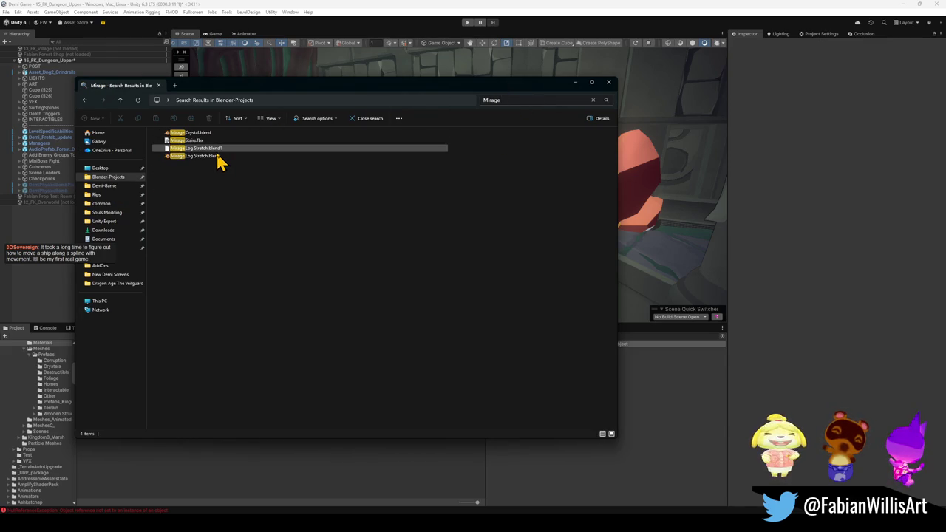
{"action": "mouse_move", "coordinate": [190, 132]}
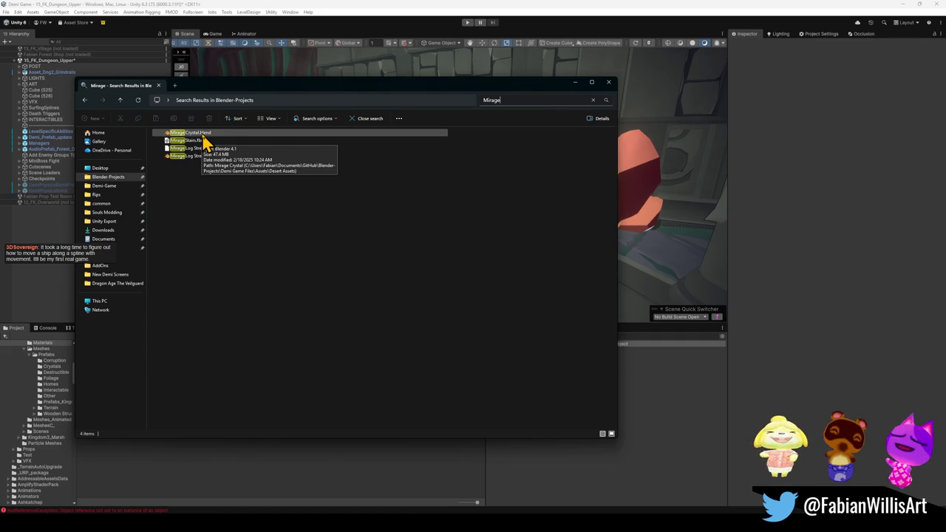
Open Mirage Crystal.blend in Blender and zoom in on the pink crystal
{"action": "left_click", "coordinate": [202, 135]}
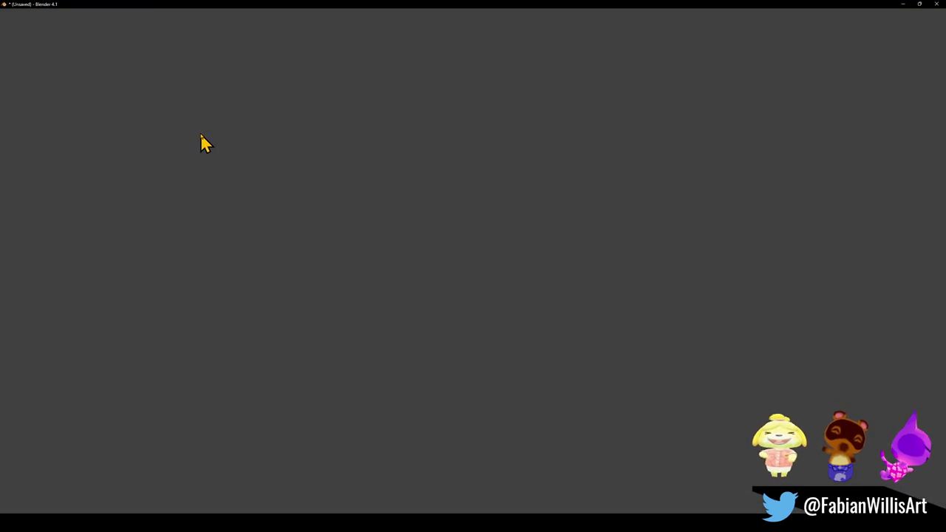
{"action": "left_click", "coordinate": [369, 480]}
{"action": "mouse_move", "coordinate": [195, 156]}
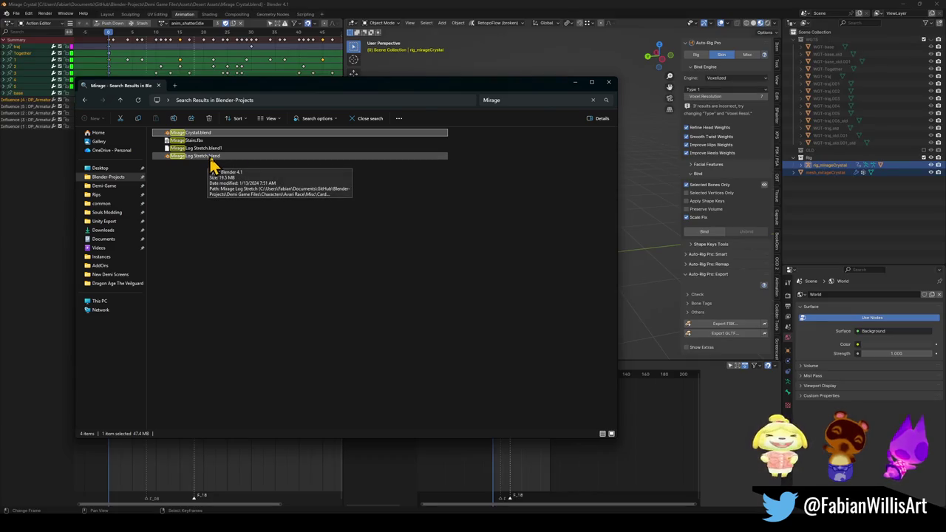
{"action": "left_click", "coordinate": [589, 9]}
{"action": "mouse_move", "coordinate": [538, 212]}
{"action": "middle_mouse_down", "text": "ctrl"}
{"action": "mouse_move", "coordinate": [580, 217]}
{"action": "mouse_move", "coordinate": [468, 226]}
{"action": "middle_mouse_up", "text": "ctrl"}
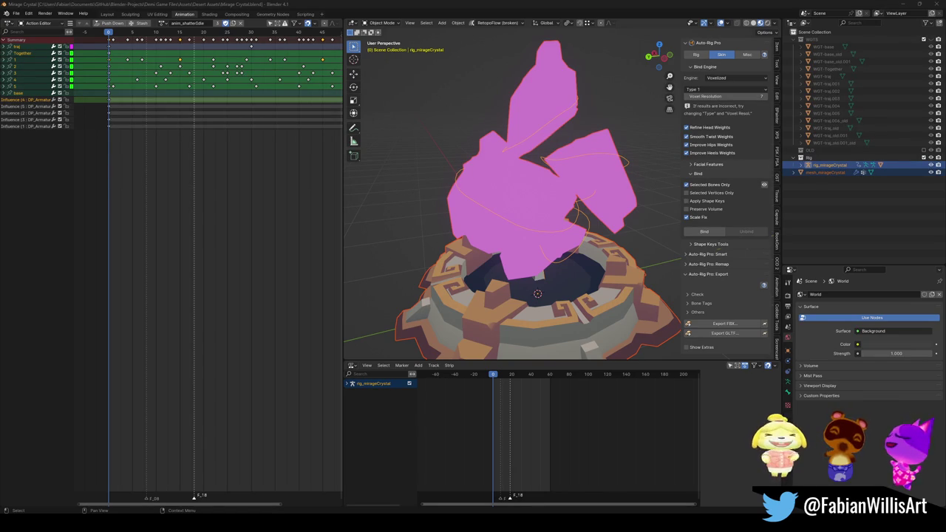
Swap Mirage Crystal for Mirage Log Stretch.blend, orbit its Female Owl Rig, then minimise Blender
{"action": "left_click", "coordinate": [933, 13]}
{"action": "double_click", "coordinate": [214, 157]}
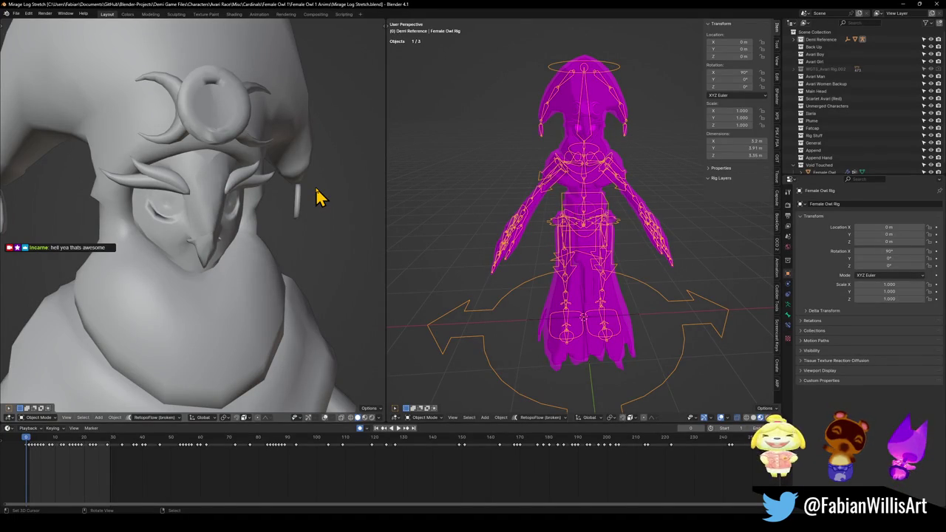
{"action": "scroll", "coordinate": [617, 222], "scroll_direction": "down", "scroll_amount": 3}
{"action": "scroll", "coordinate": [613, 252], "scroll_direction": "up", "scroll_amount": 2}
{"action": "scroll", "coordinate": [613, 249], "scroll_direction": "up", "scroll_amount": 1}
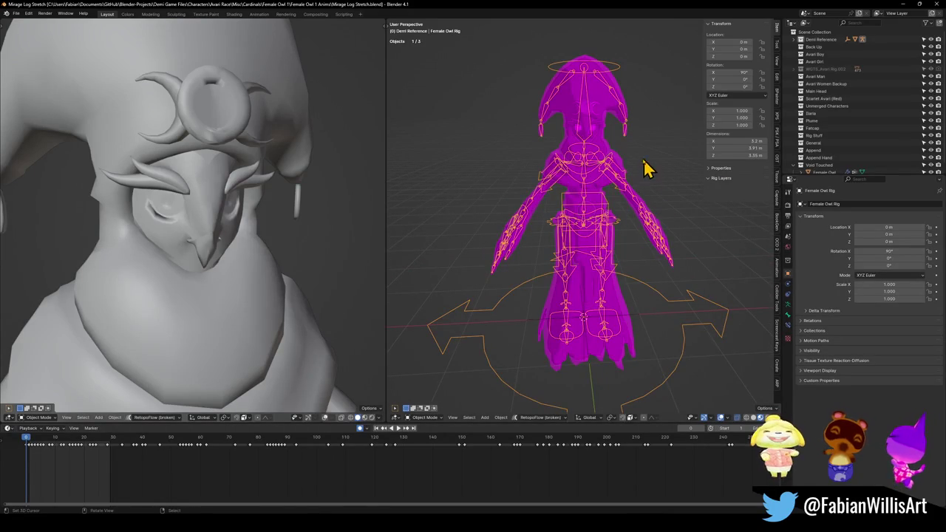
{"action": "middle_click_drag", "start_coordinate": [646, 167], "coordinate": [614, 258]}
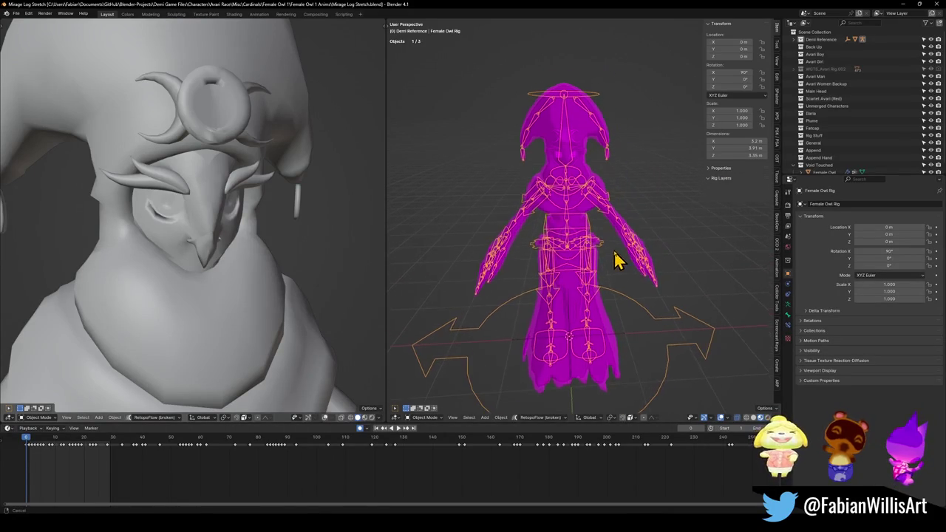
{"action": "left_click", "coordinate": [904, 4]}
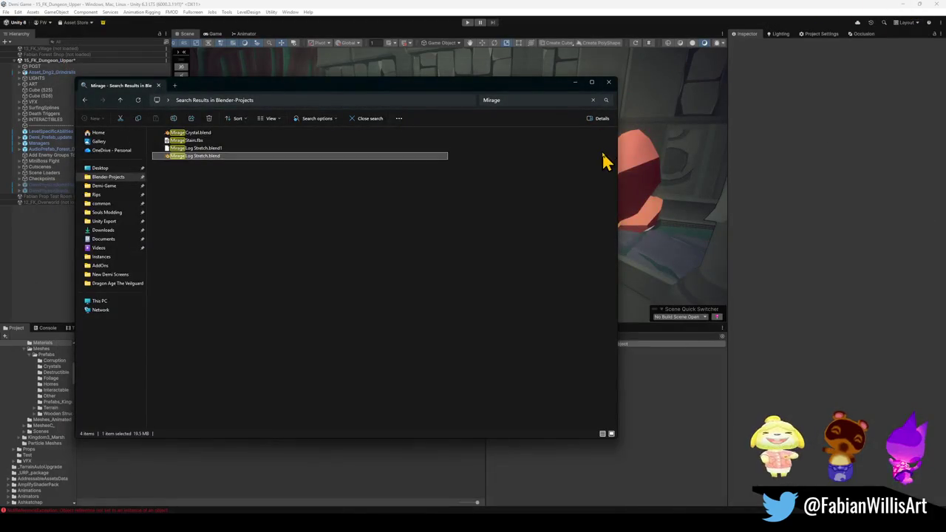
Deselect Mirage Log Stretch.blend and return to Blender-Projects' nine-item listing, ready for a new search
{"action": "left_click", "coordinate": [230, 213]}
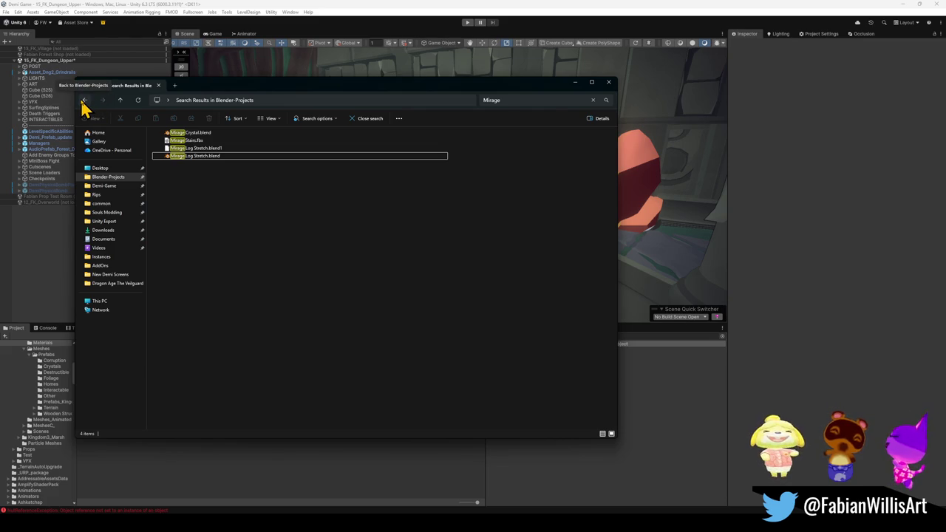
{"action": "left_click", "coordinate": [107, 178]}
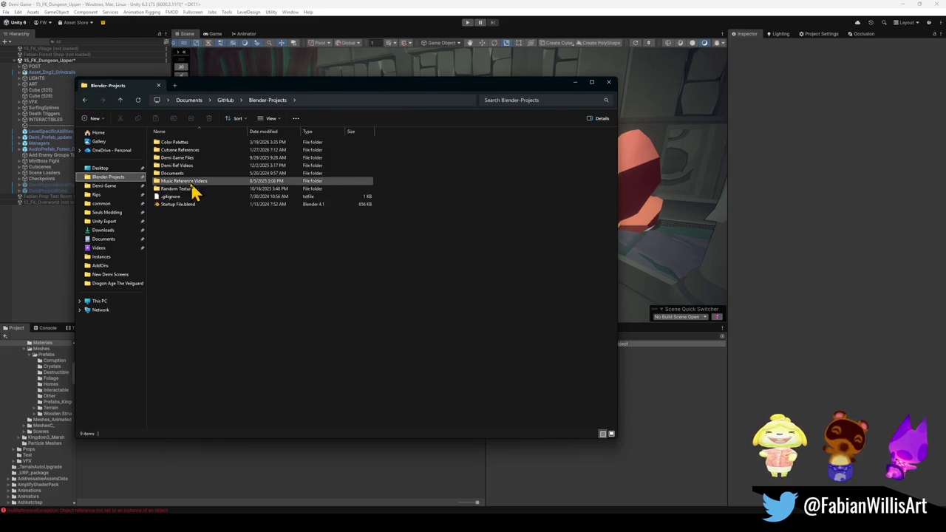
{"action": "left_click_drag", "start_coordinate": [197, 175], "coordinate": [186, 170]}
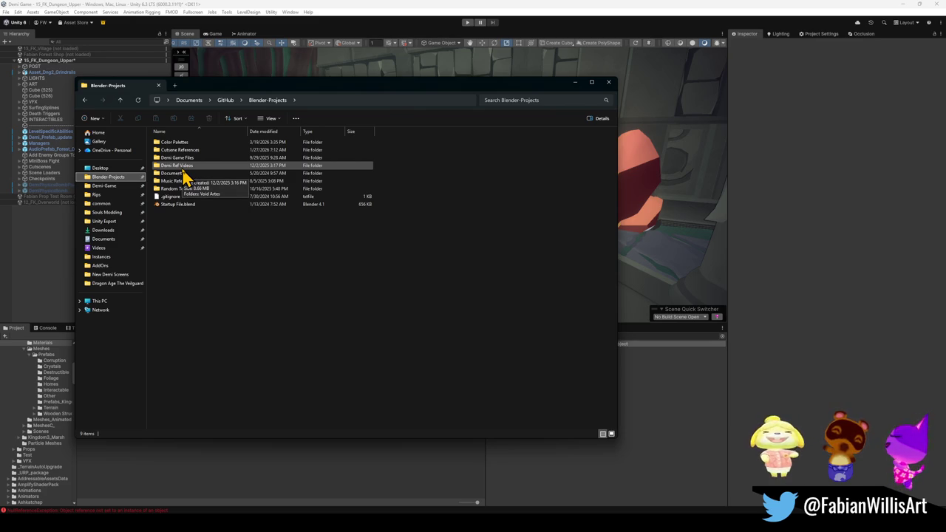
{"action": "left_click", "coordinate": [545, 100]}
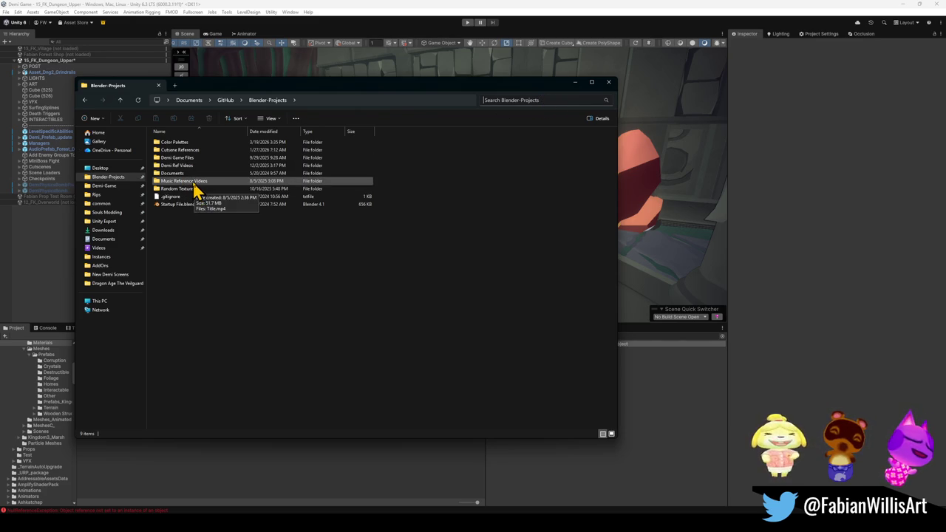
Search 'dese' and open Desert Dungeon Assets.blend in Blender from the results
{"action": "type", "text": "dese"}
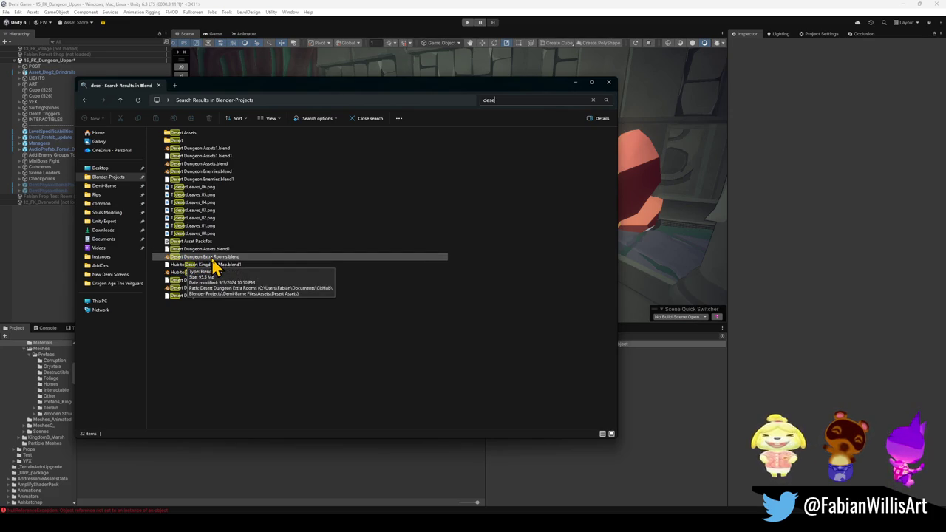
{"action": "left_click", "coordinate": [211, 171]}
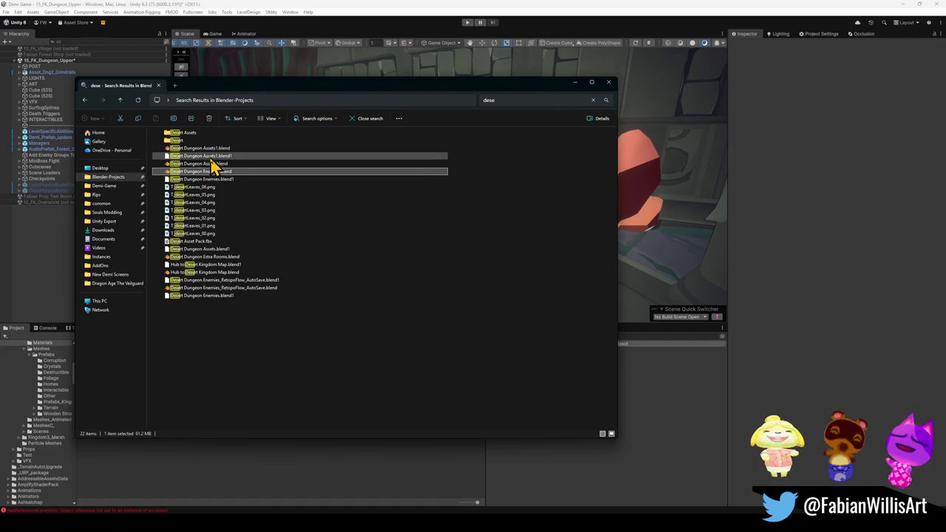
{"action": "left_click", "coordinate": [201, 164]}
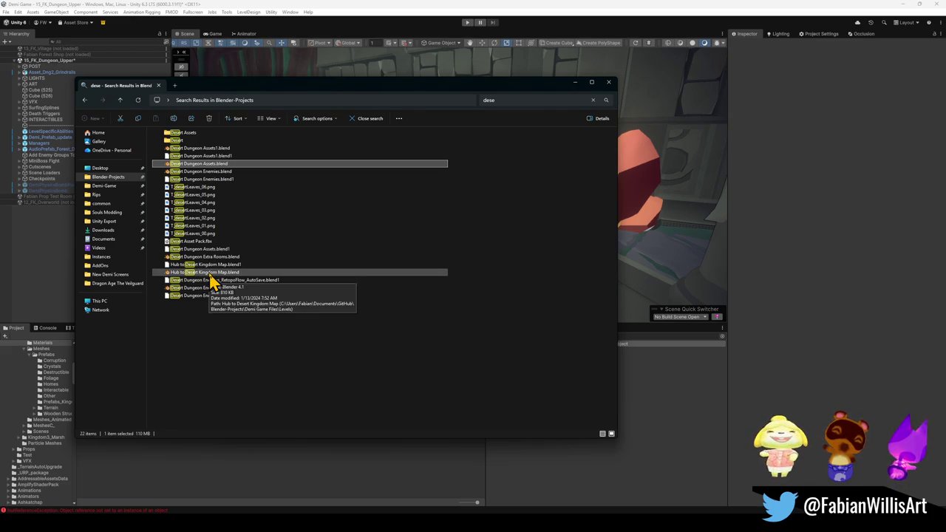
{"action": "double_click", "coordinate": [206, 164]}
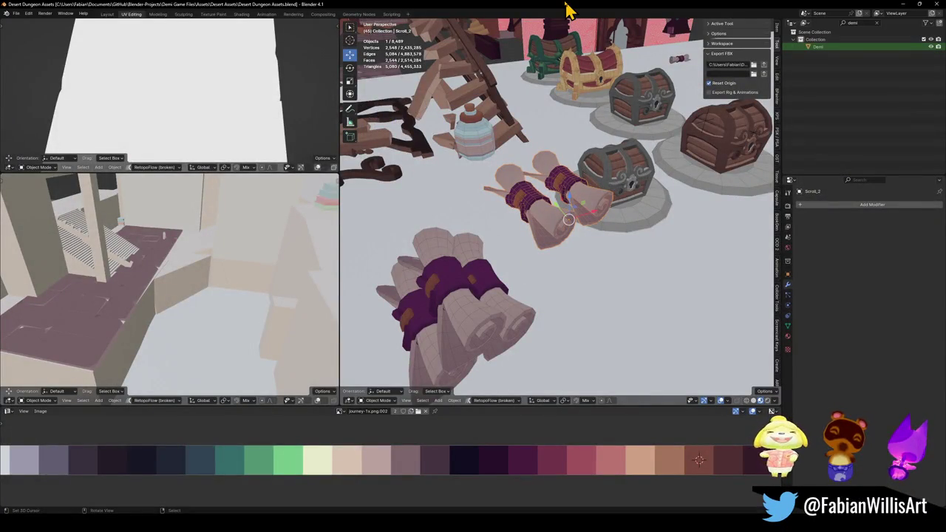
Orbit and zoom out over the whole desert asset layout
{"action": "scroll", "coordinate": [573, 55], "scroll_direction": "down", "scroll_amount": 6}
{"action": "mouse_move", "coordinate": [566, 232]}
{"action": "middle_mouse_down"}
{"action": "mouse_move", "coordinate": [580, 268]}
{"action": "mouse_move", "coordinate": [544, 259]}
{"action": "middle_mouse_up"}
{"action": "scroll", "coordinate": [490, 274], "scroll_direction": "down", "scroll_amount": 3}
{"action": "scroll", "coordinate": [648, 317], "scroll_direction": "down", "scroll_amount": 3}
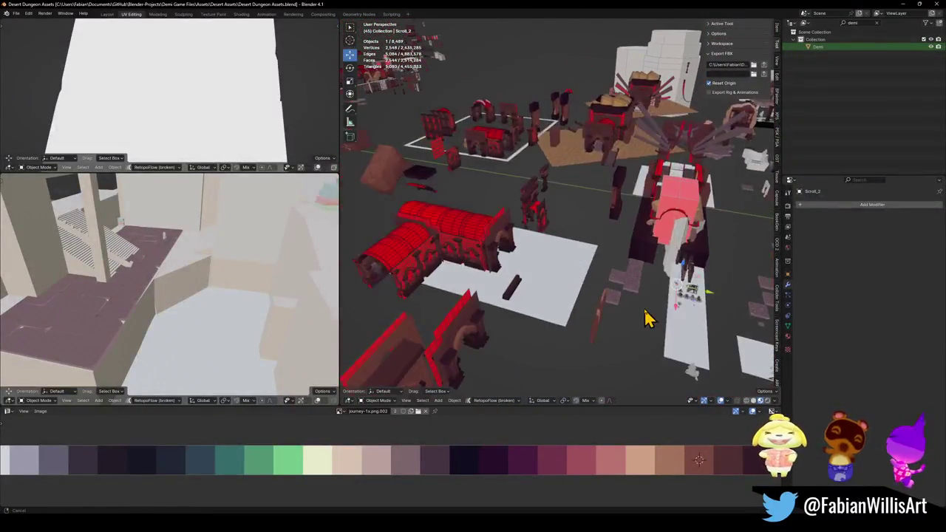
{"action": "scroll", "coordinate": [591, 318], "scroll_direction": "down", "scroll_amount": 2}
Fly through the desert scene in walk mode past red walls, pillars, stairs and crates, then exit
{"action": "key", "text": "shift+grave"}
{"action": "key", "text": "s"}
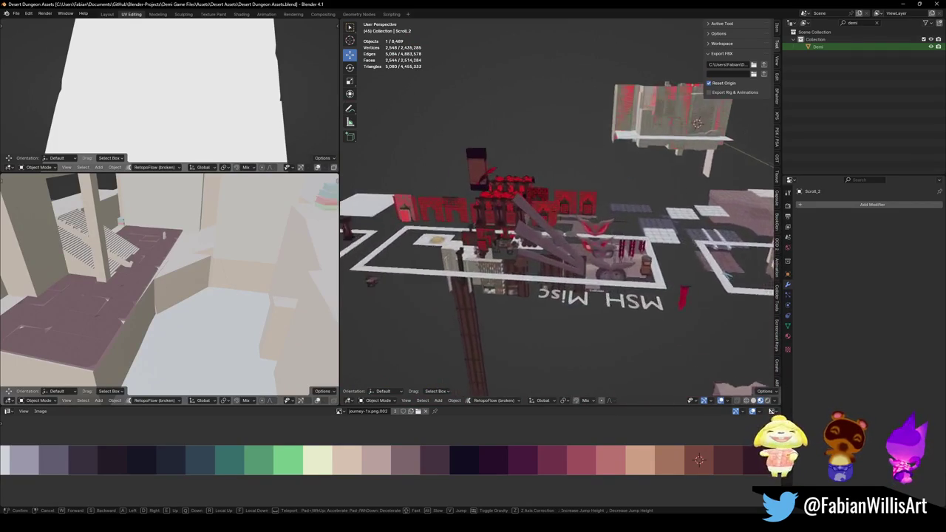
{"action": "key", "text": "w"}
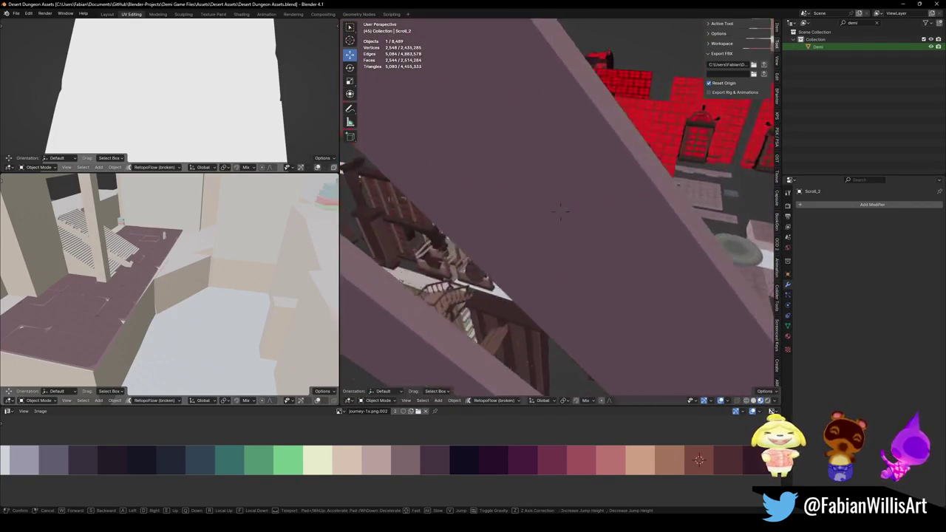
{"action": "key", "text": "w"}
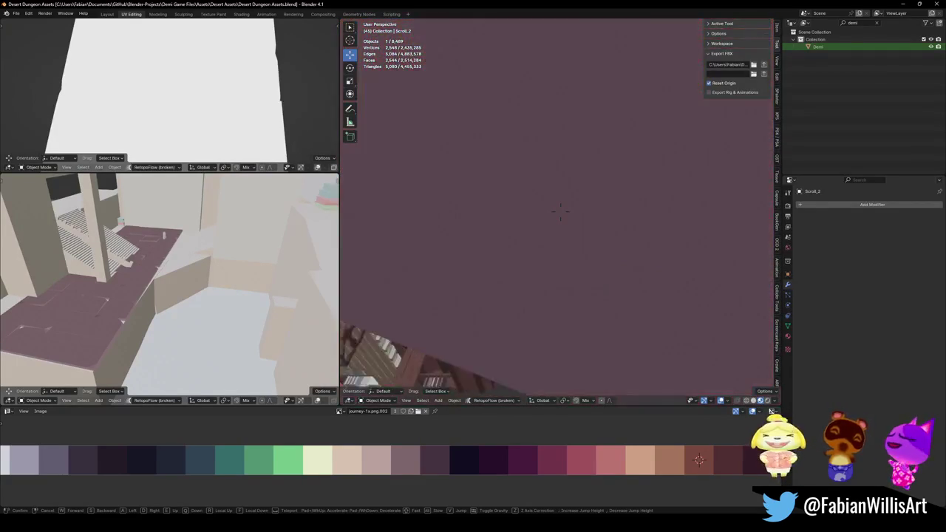
{"action": "key", "text": "w"}
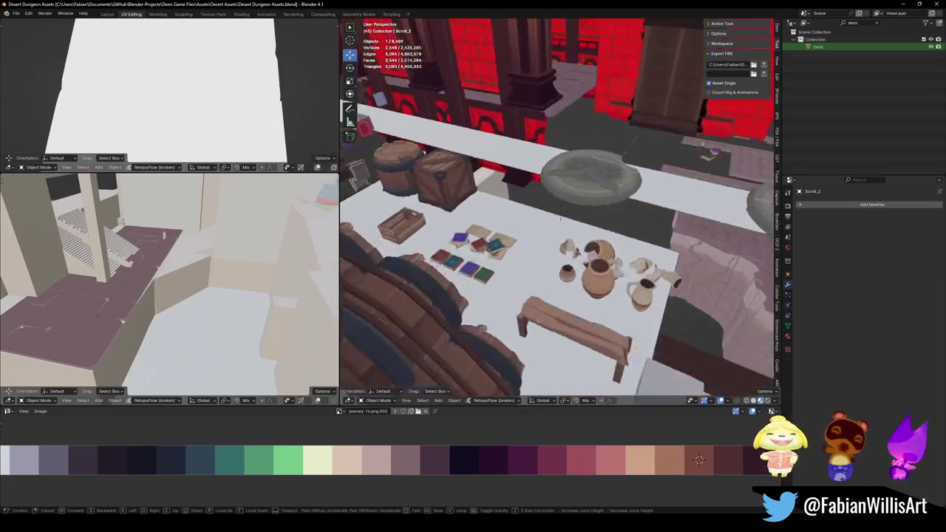
{"action": "key", "text": "s"}
{"action": "key", "text": "w"}
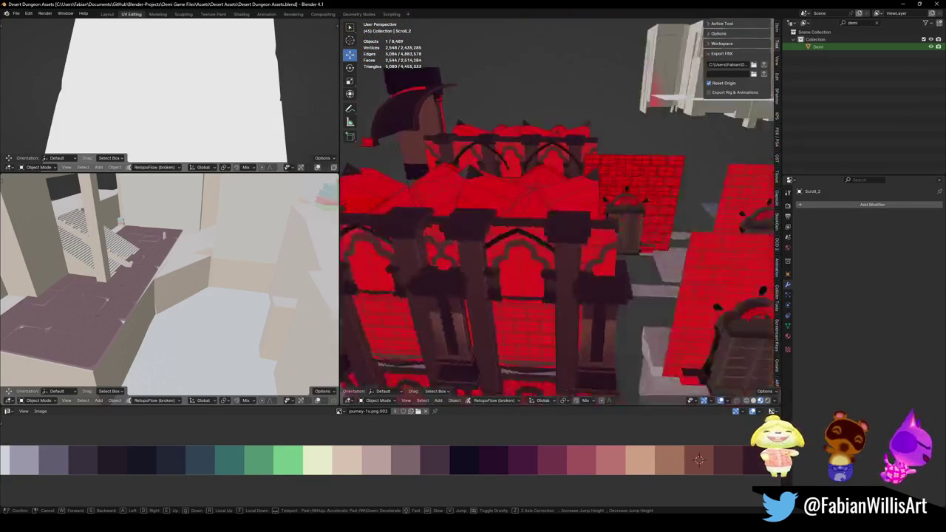
{"action": "key", "text": "w"}
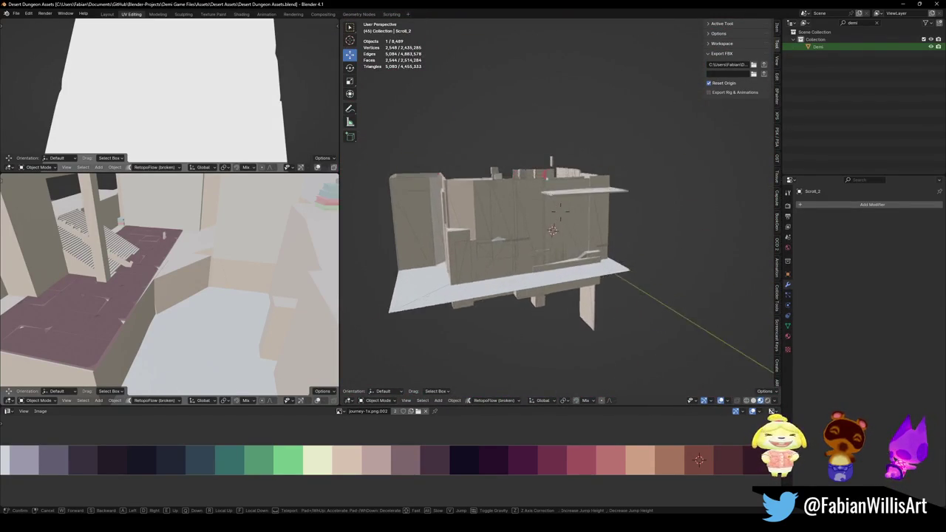
{"action": "key", "text": "w"}
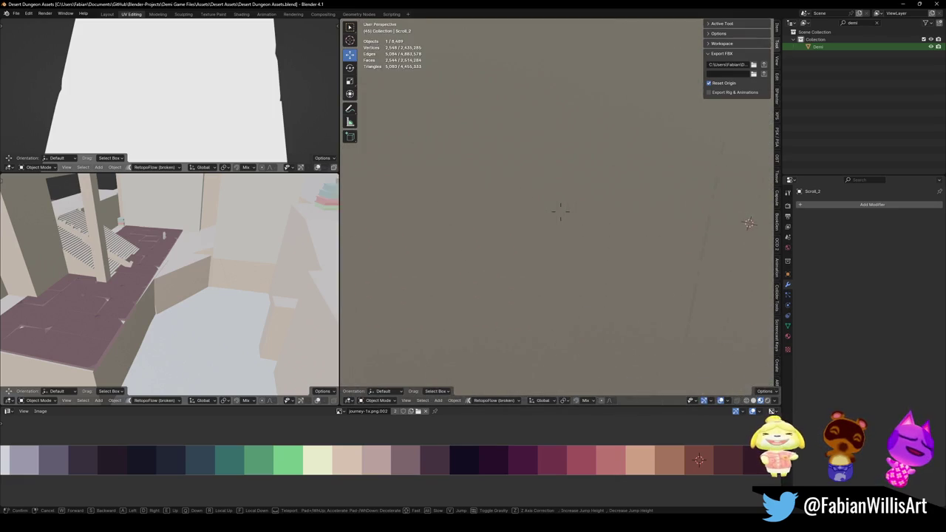
{"action": "key", "text": "w"}
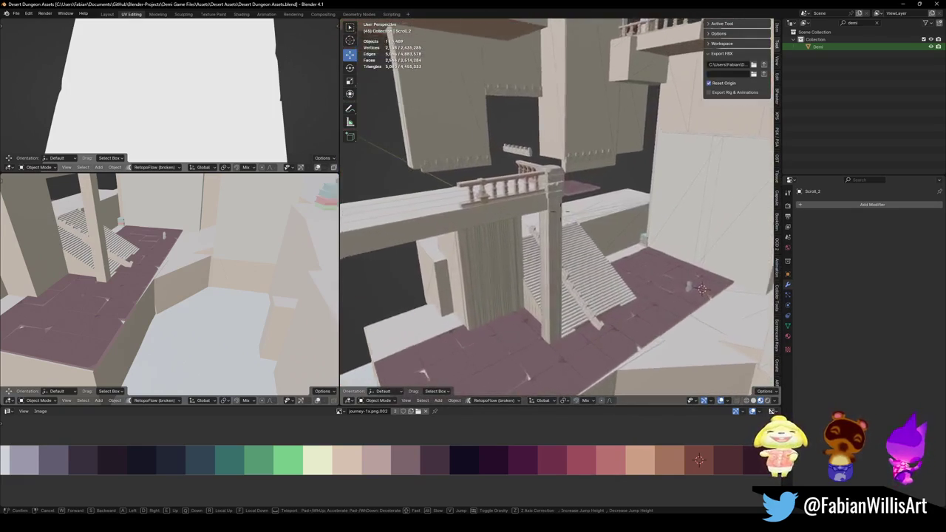
{"action": "key", "text": "s"}
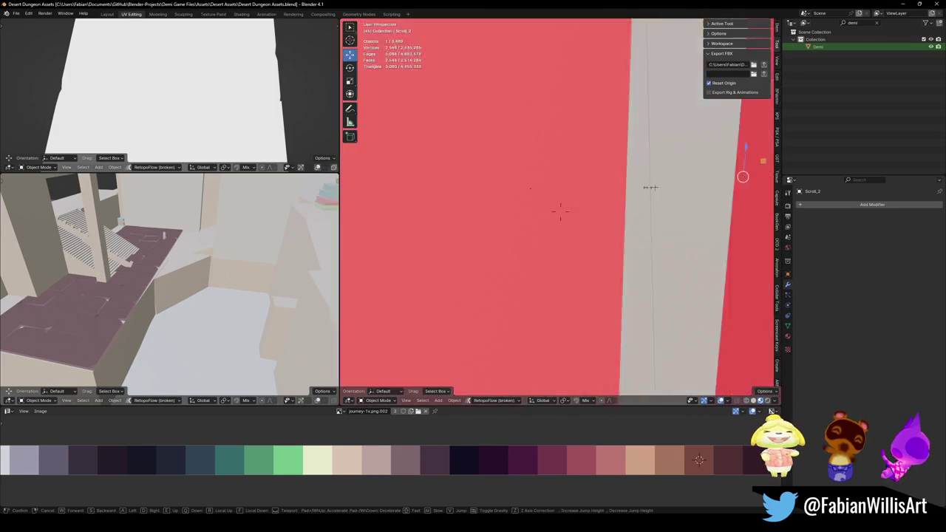
{"action": "key", "text": "w"}
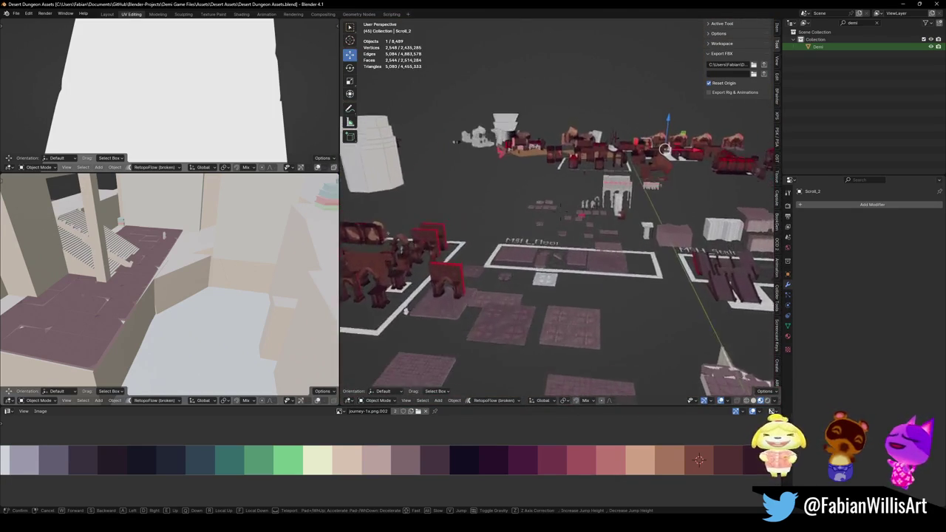
{"action": "key", "text": "w"}
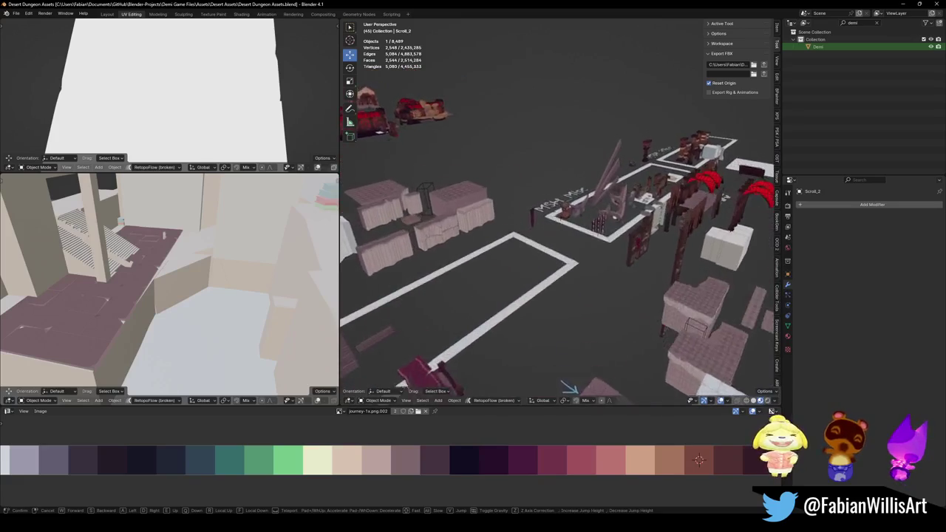
{"action": "key", "text": "s"}
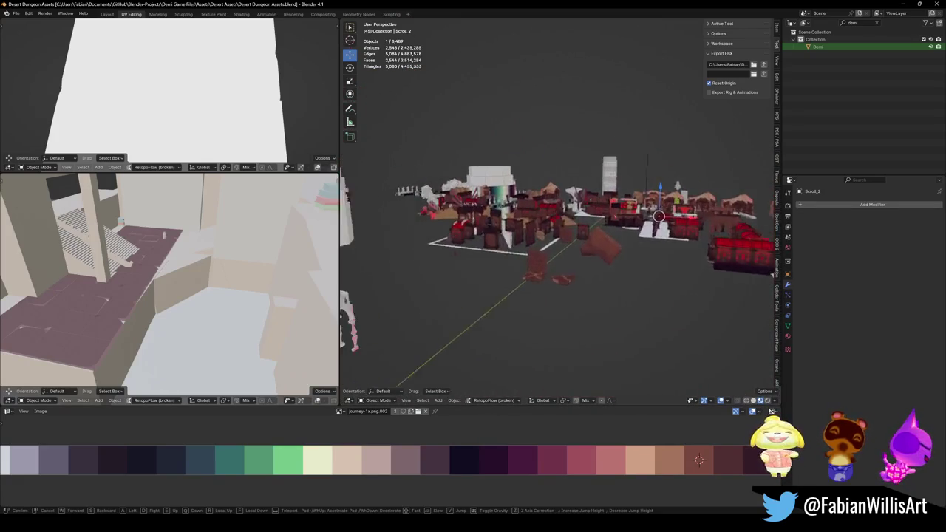
{"action": "key", "text": "w"}
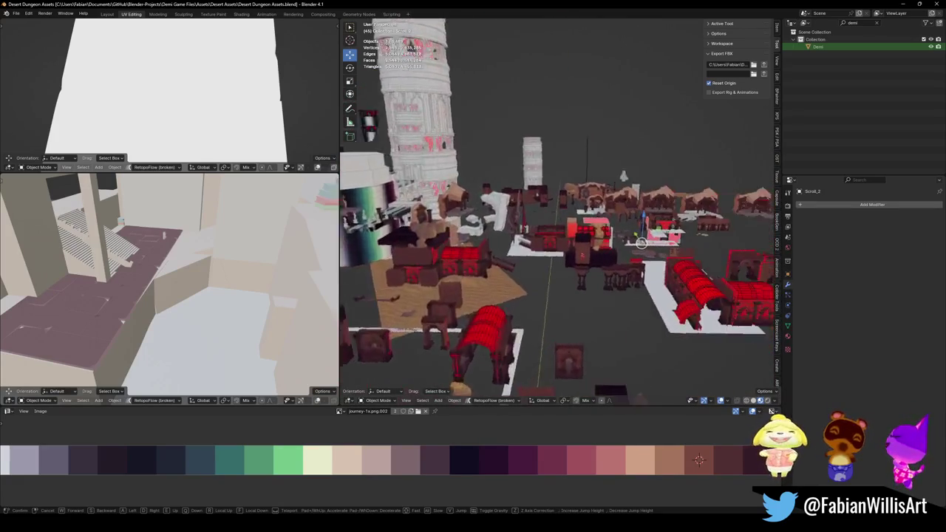
{"action": "key", "text": "w"}
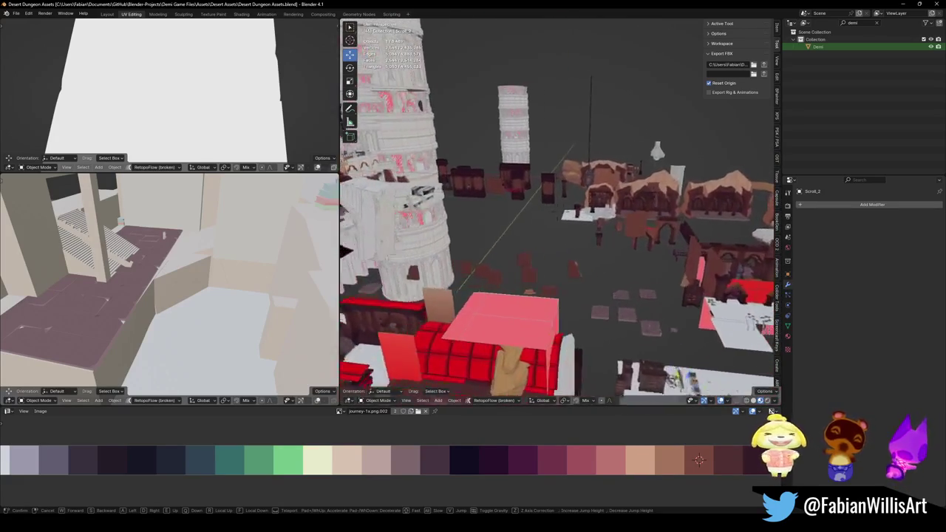
{"action": "key", "text": "w"}
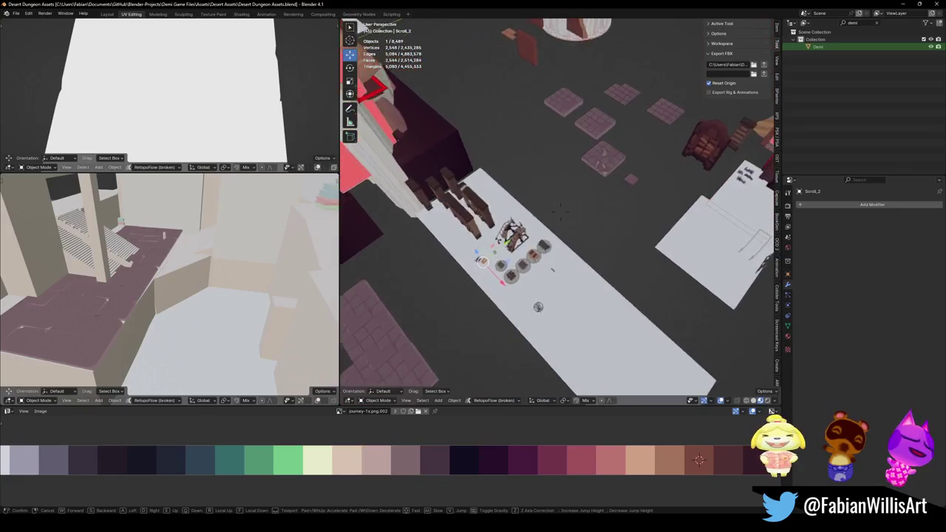
{"action": "key", "text": "Escape"}
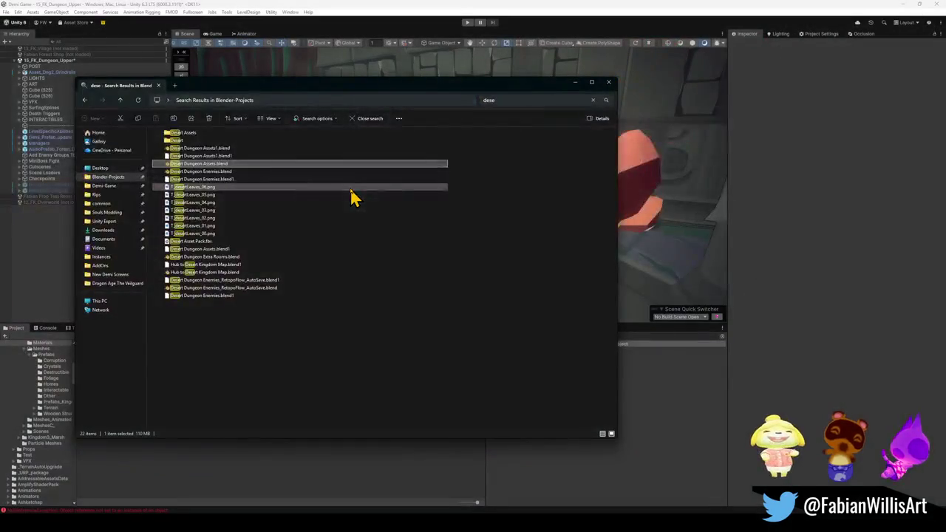
{"action": "left_click", "coordinate": [198, 289]}
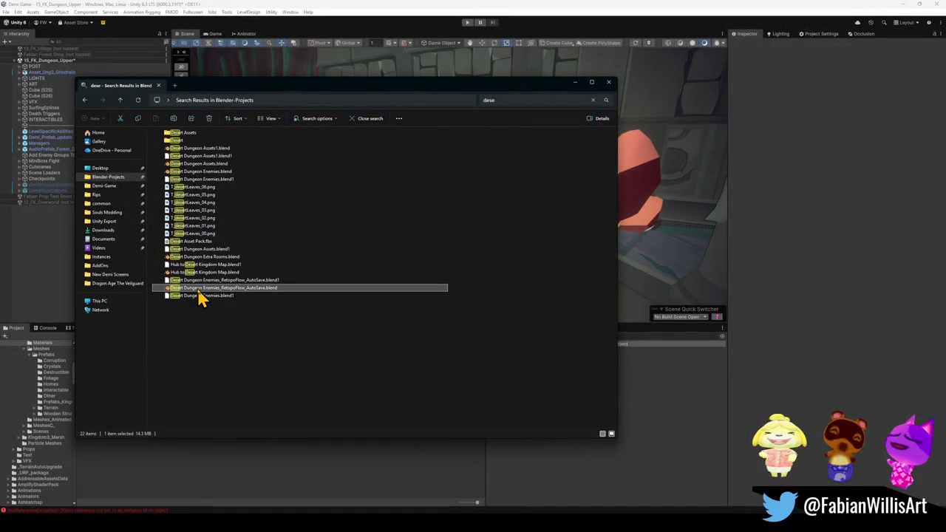
{"action": "left_click", "coordinate": [208, 274]}
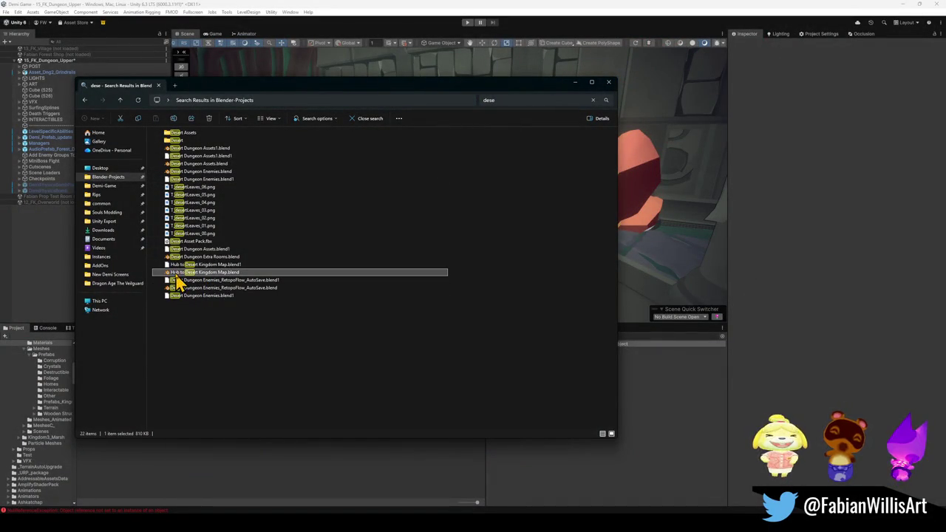
{"action": "left_click", "coordinate": [197, 258]}
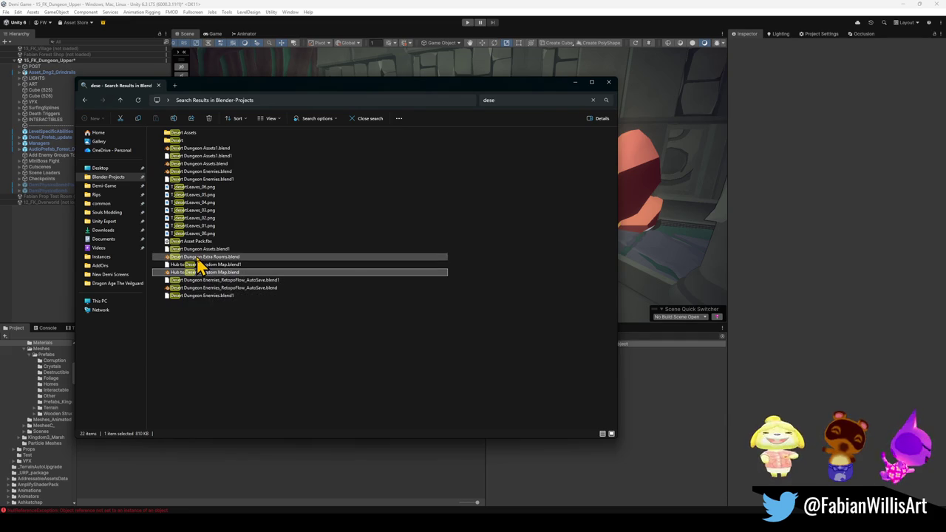
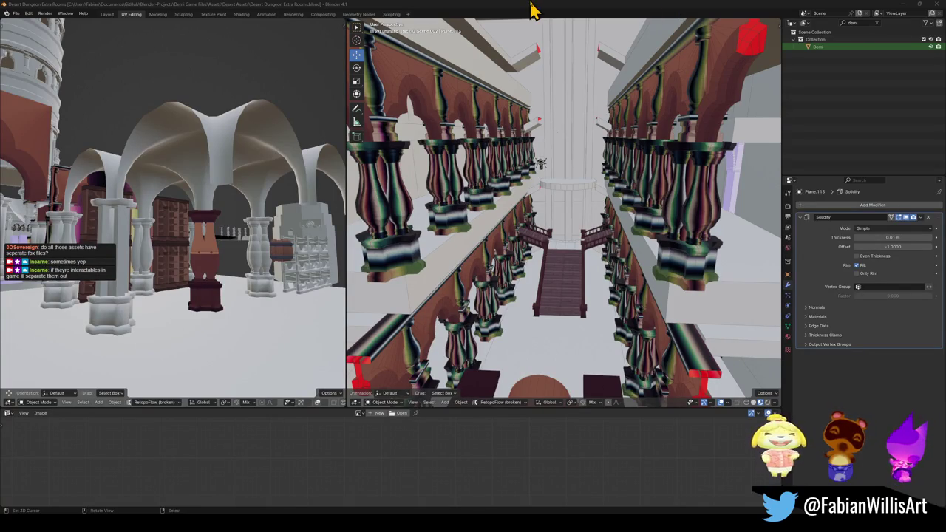
Enter fly mode, pull back from the pillared corridor and fly over the red buildings to ground level
{"action": "key", "text": "shift+grave"}
{"action": "key", "text": "s"}
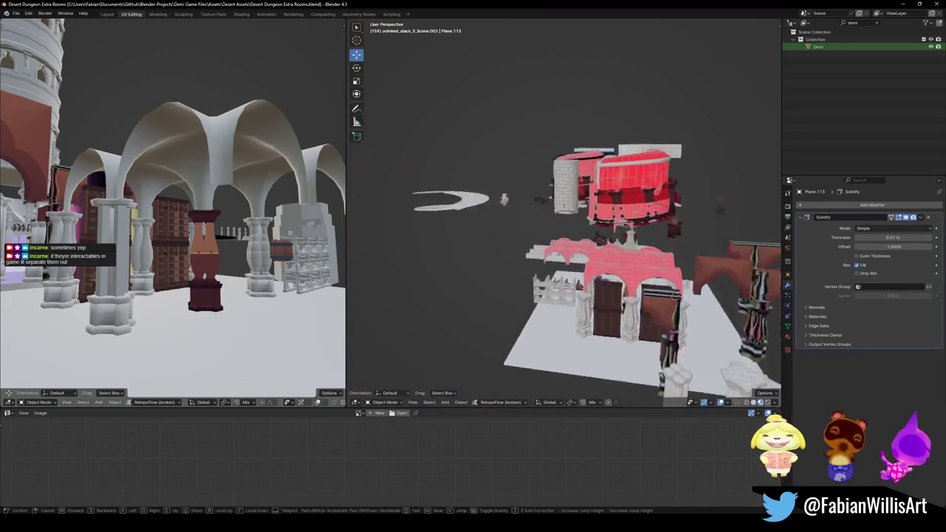
{"action": "key", "text": "w"}
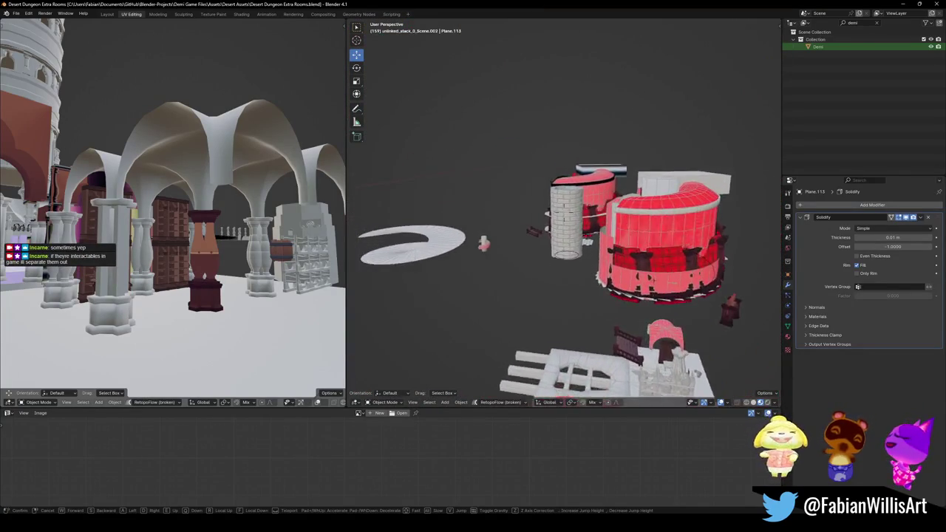
{"action": "key", "text": "w"}
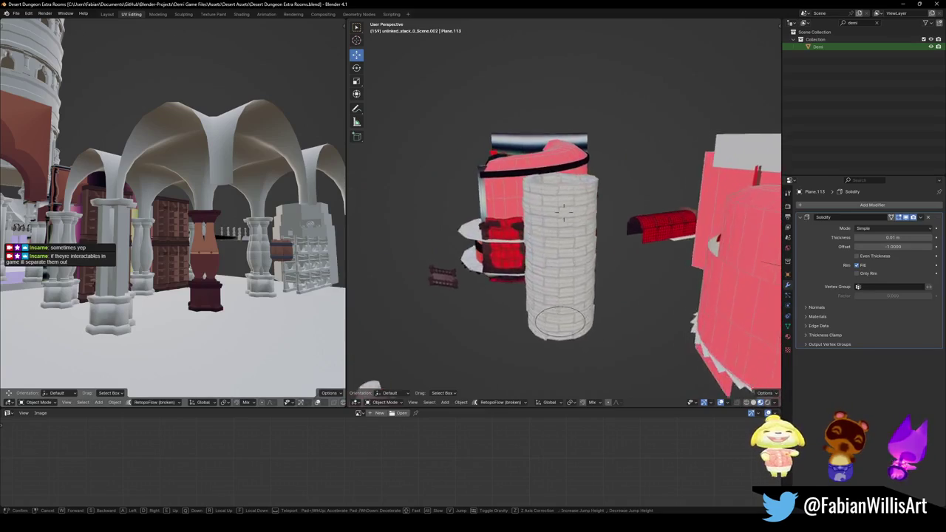
{"action": "key", "text": "s"}
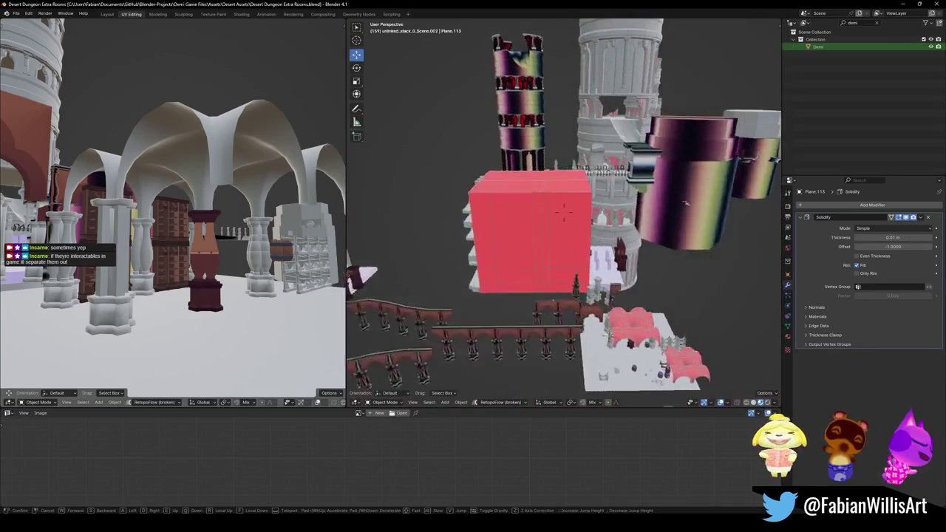
{"action": "key", "text": "w"}
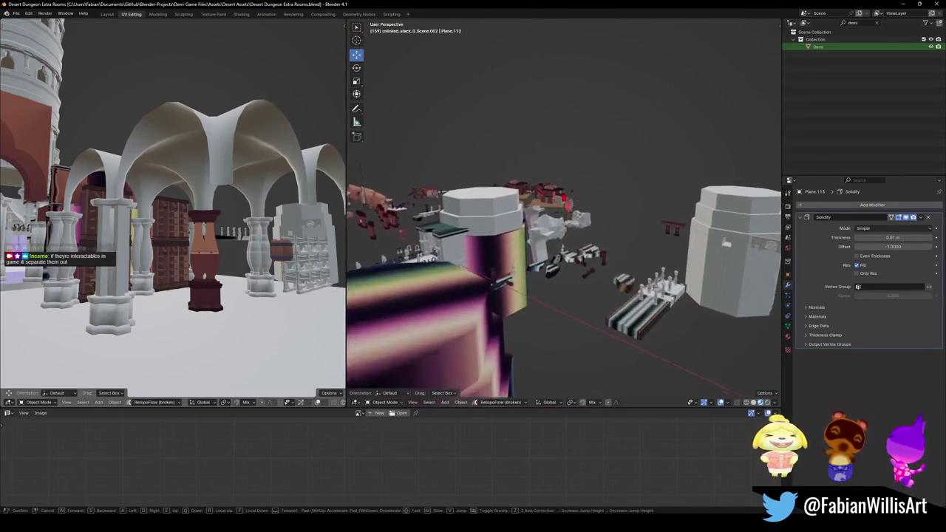
{"action": "key", "text": "w"}
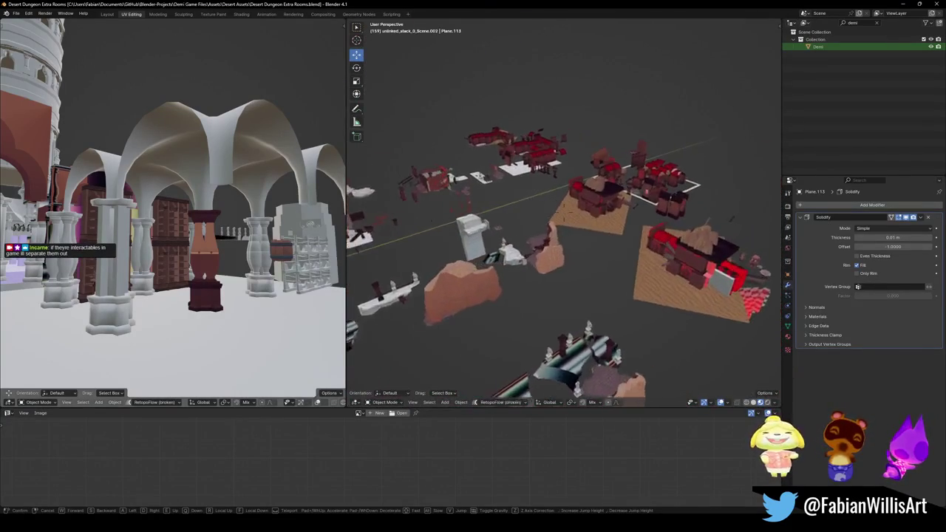
{"action": "key", "text": "w"}
{"action": "key", "text": "w"}
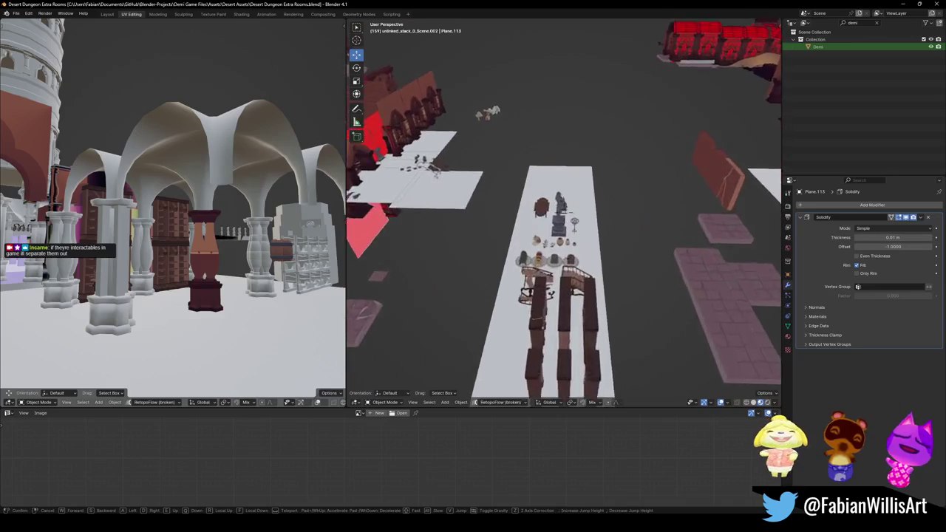
{"action": "key", "text": "w"}
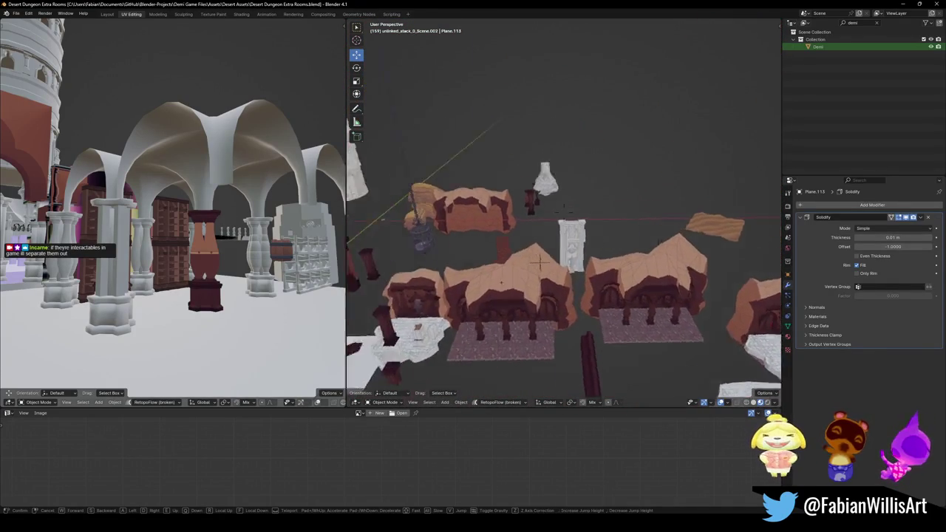
Fly past the hanging cage, the pink creature and the bench into the arches with barrels
{"action": "key", "text": "w"}
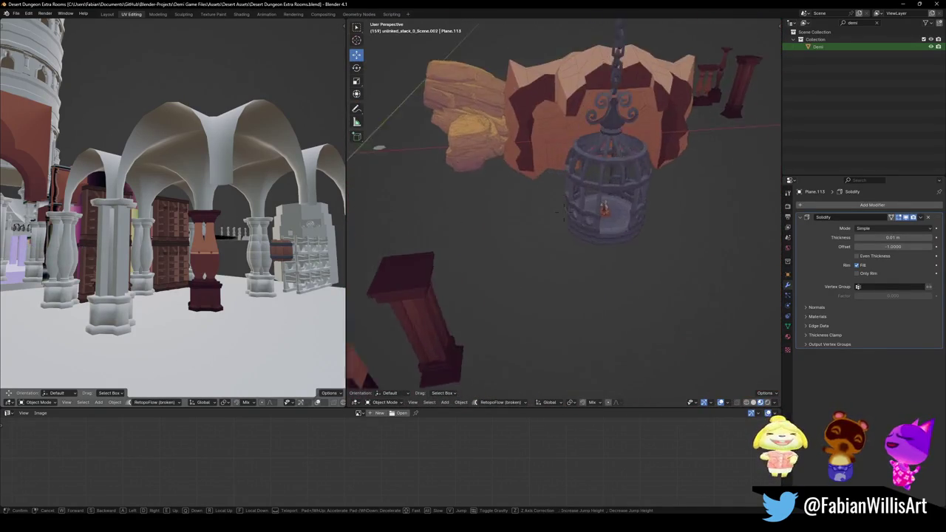
{"action": "key", "text": "w"}
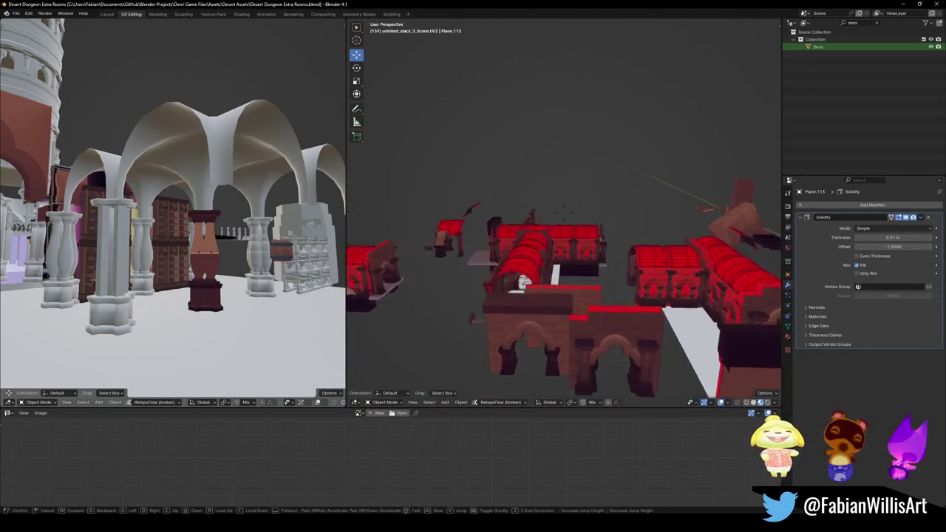
{"action": "key", "text": "w"}
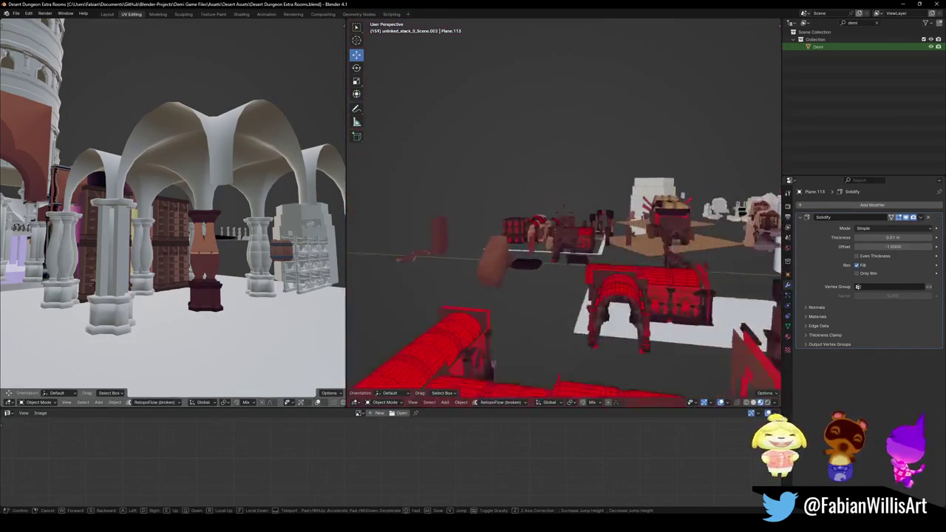
{"action": "key", "text": "w"}
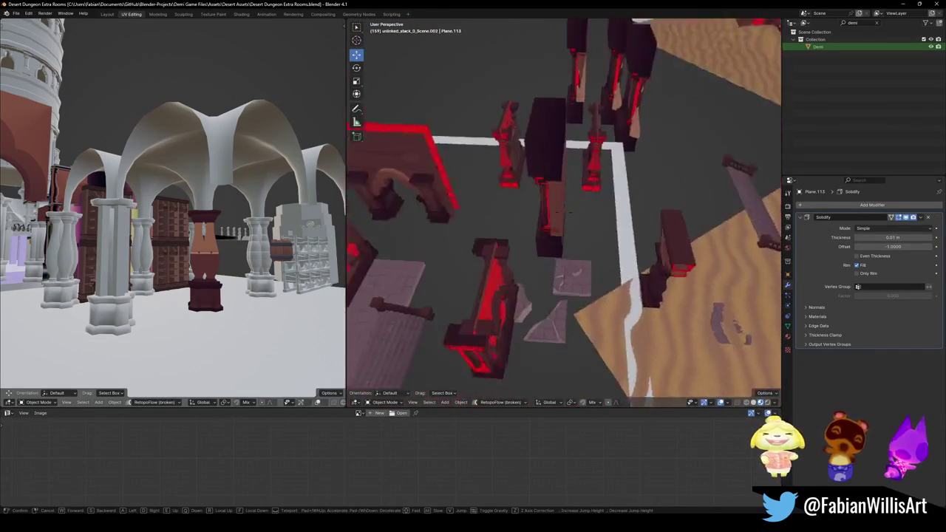
{"action": "key", "text": "s"}
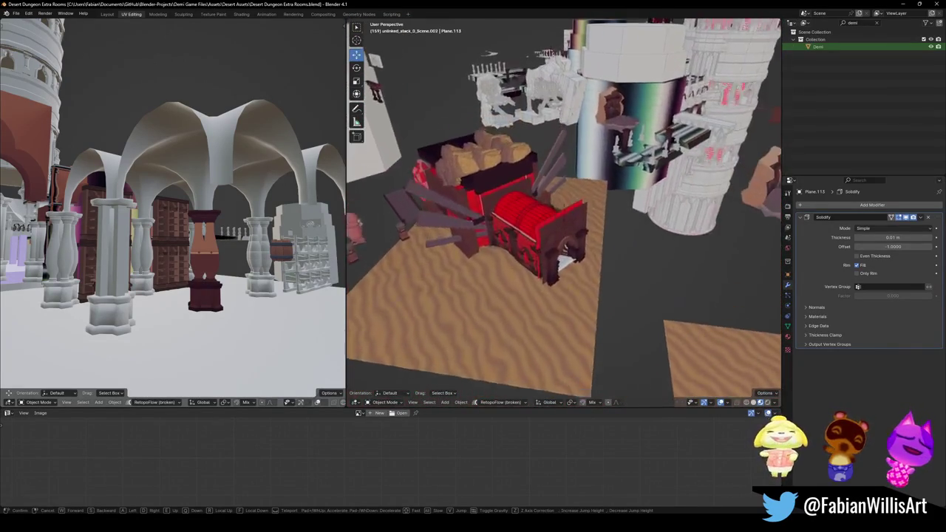
{"action": "key", "text": "w"}
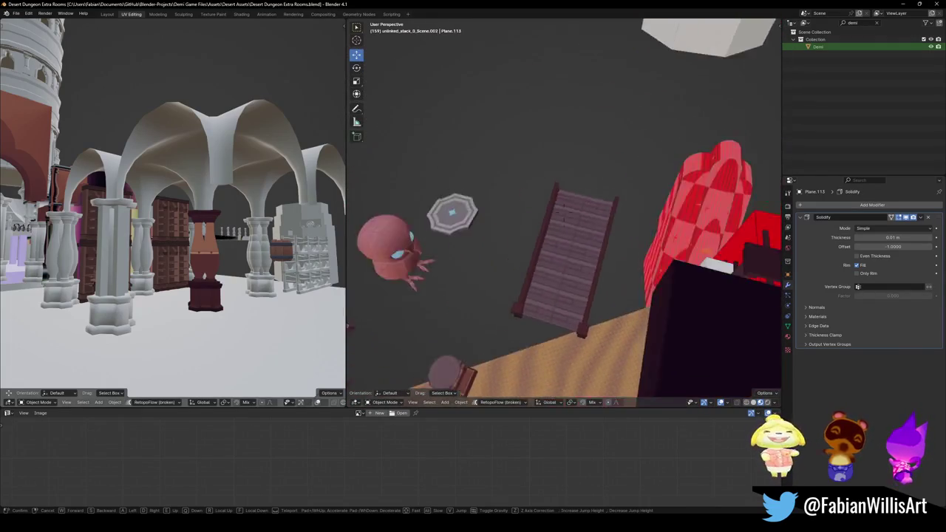
{"action": "key", "text": "s"}
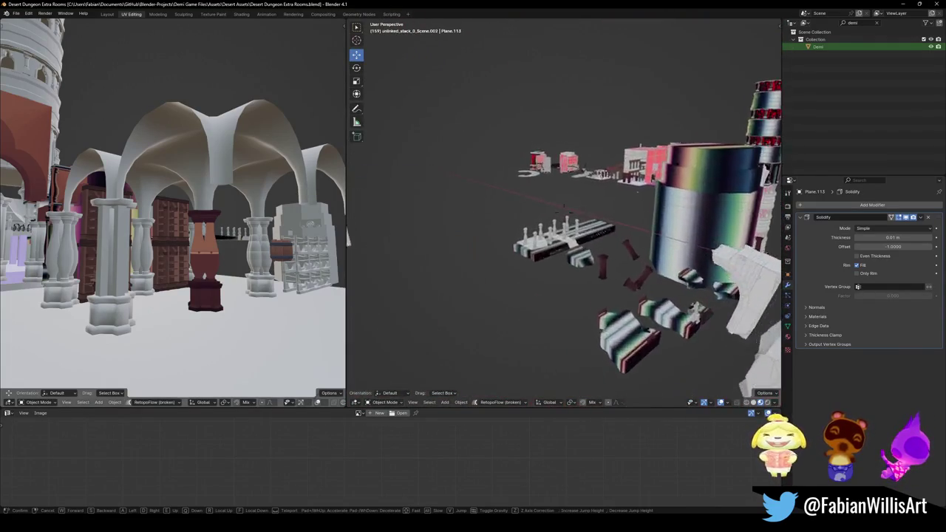
{"action": "key", "text": "w"}
{"action": "key", "text": "w"}
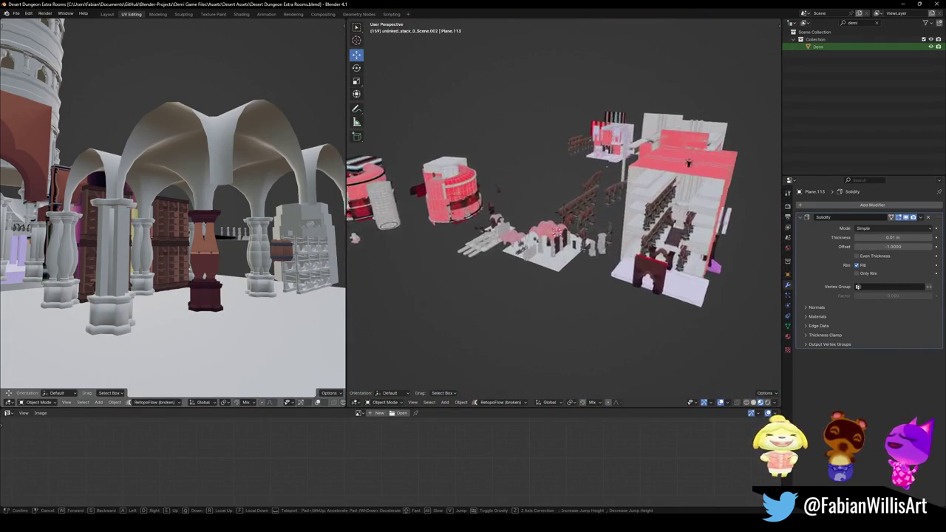
{"action": "key", "text": "w"}
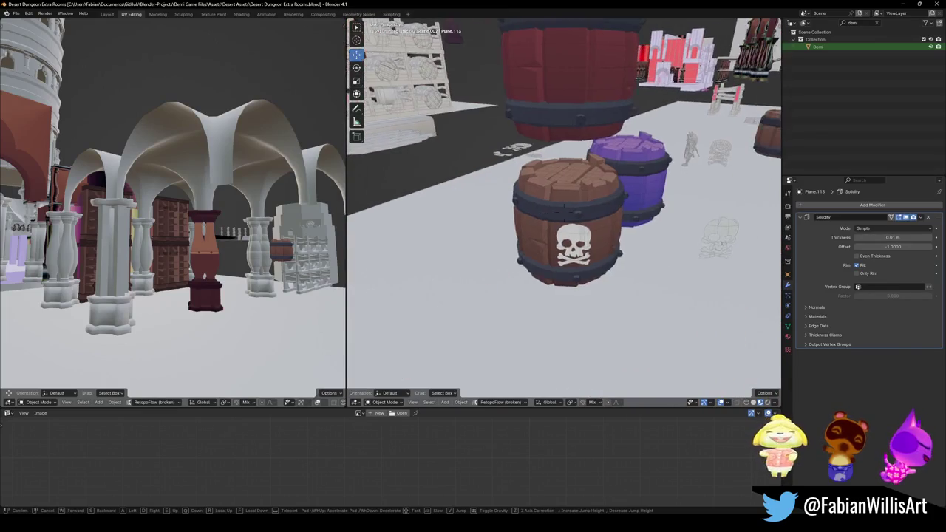
Circle the barrels under the red arches, then fly past the railings toward the tower
{"action": "key", "text": "w"}
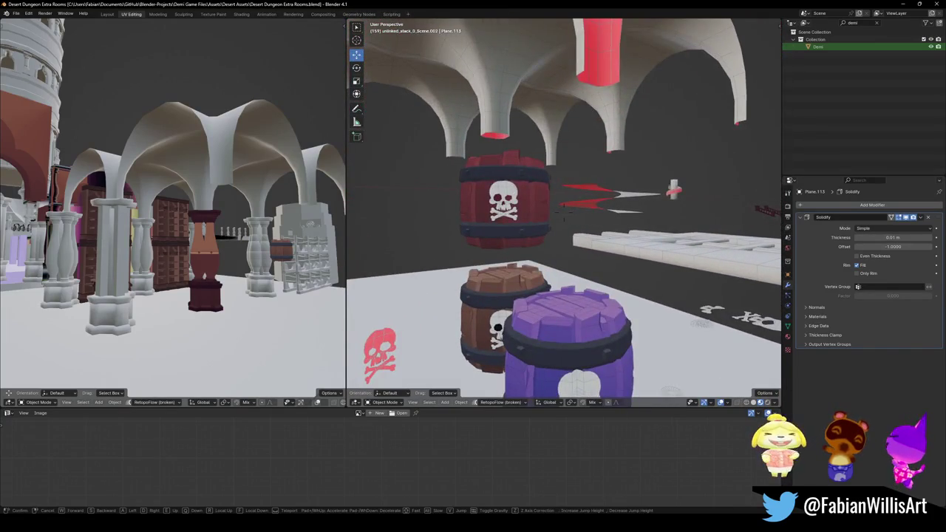
{"action": "key", "text": "s"}
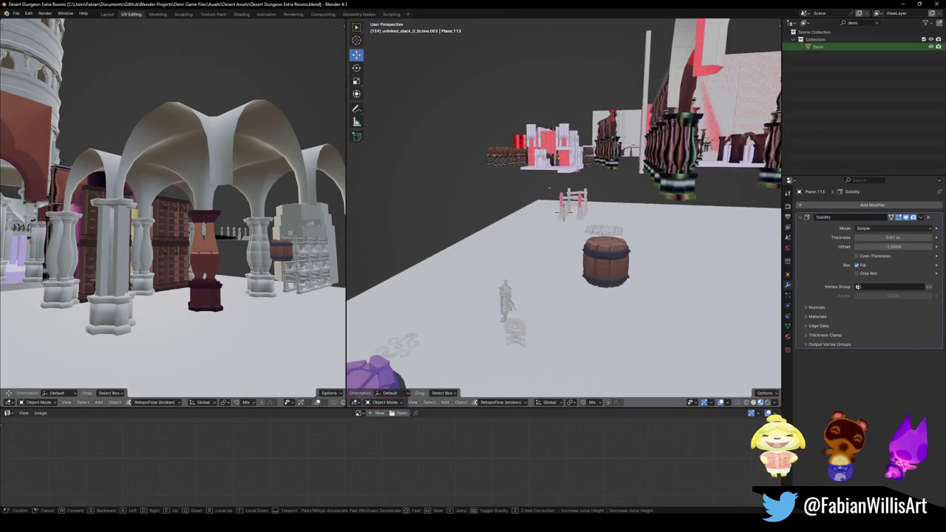
{"action": "key", "text": "w"}
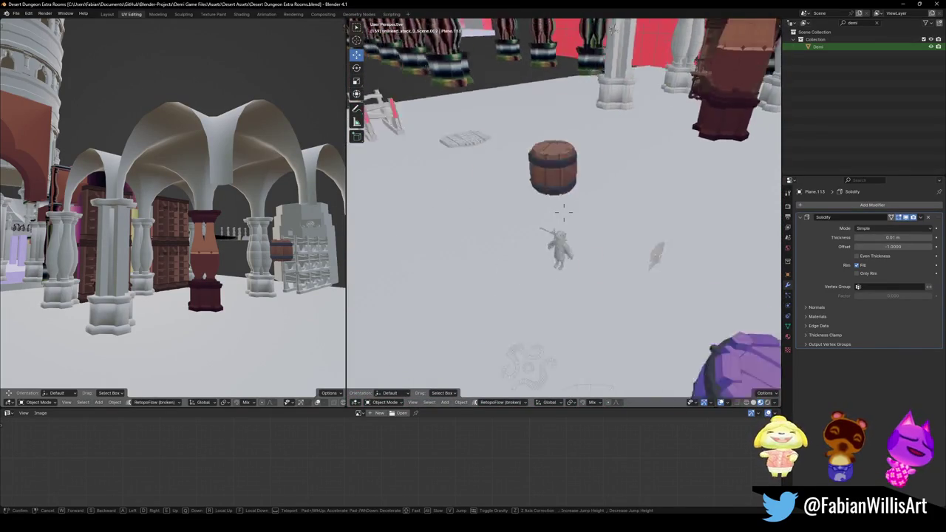
{"action": "key", "text": "w"}
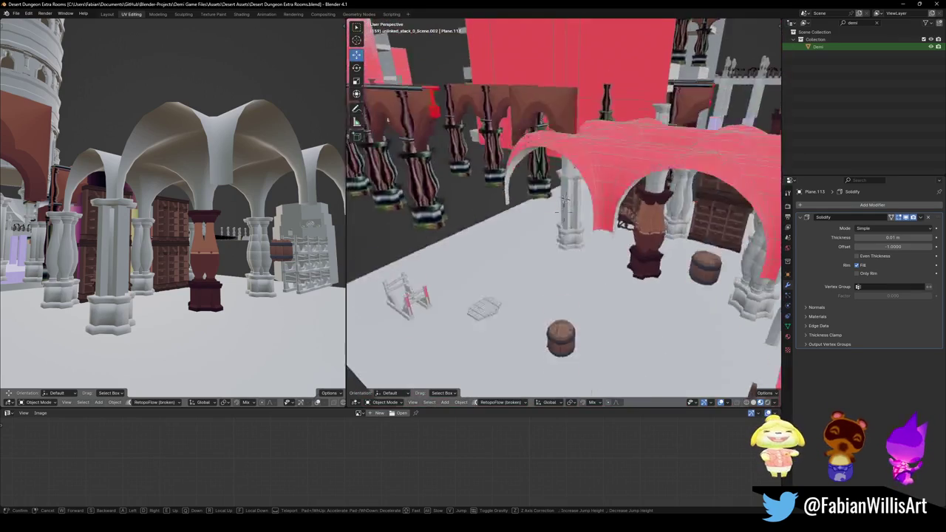
{"action": "key", "text": "w"}
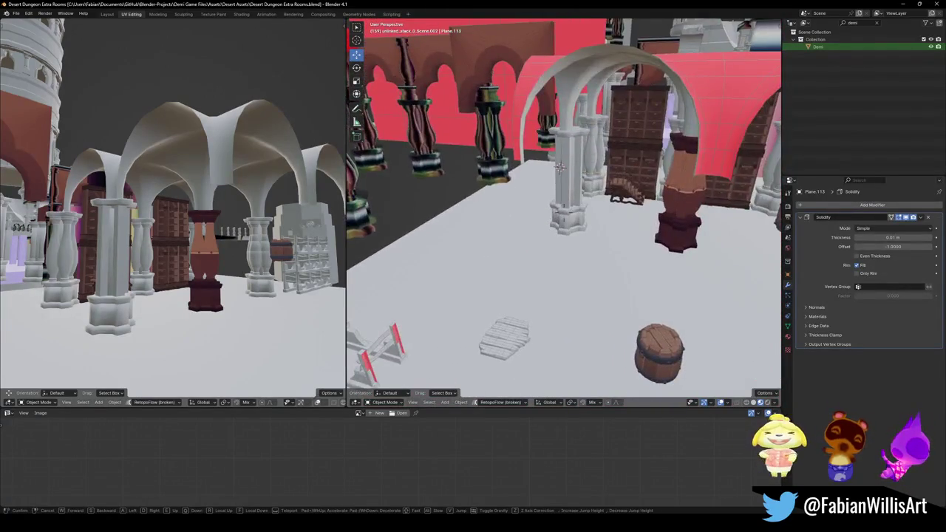
{"action": "key", "text": "w"}
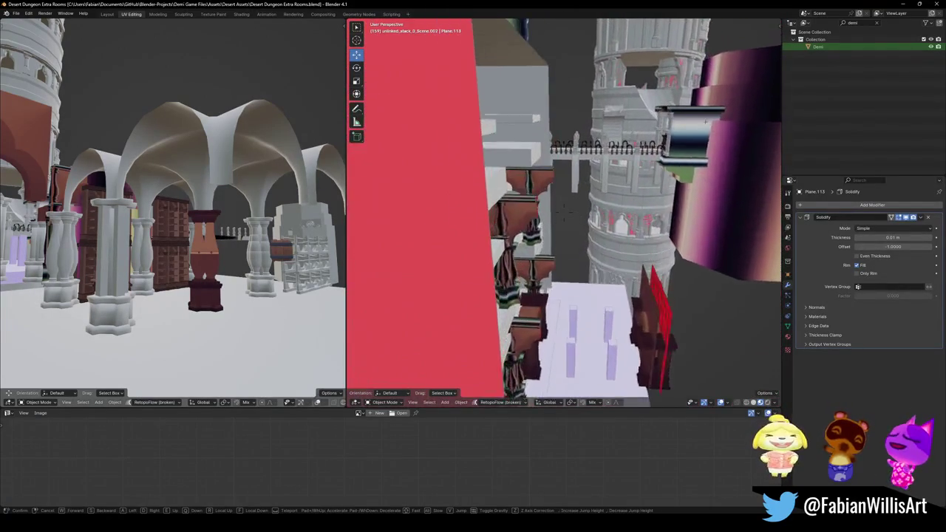
{"action": "key", "text": "s"}
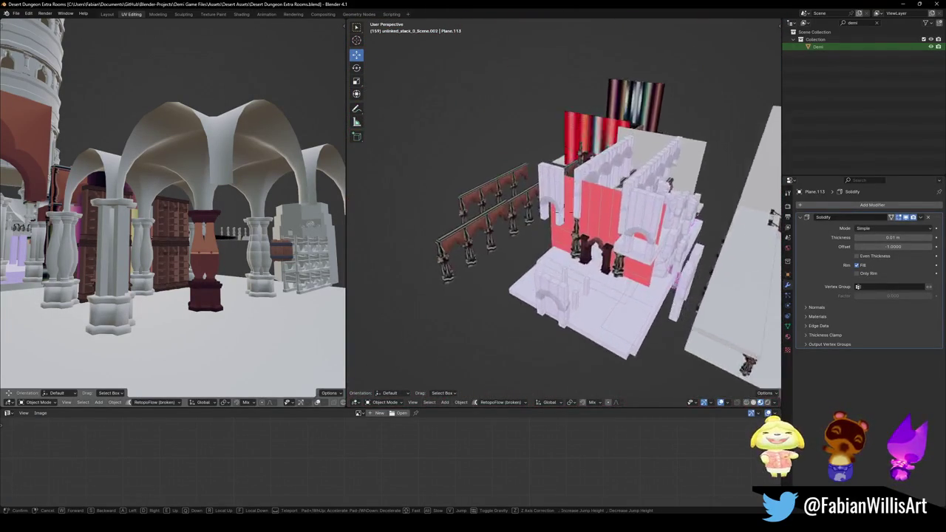
{"action": "key", "text": "w"}
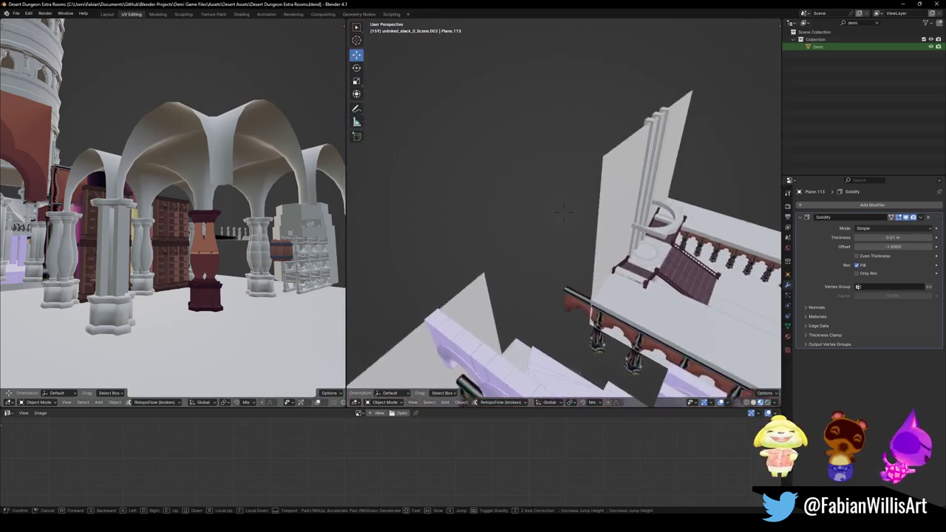
{"action": "key", "text": "s"}
{"action": "key", "text": "w"}
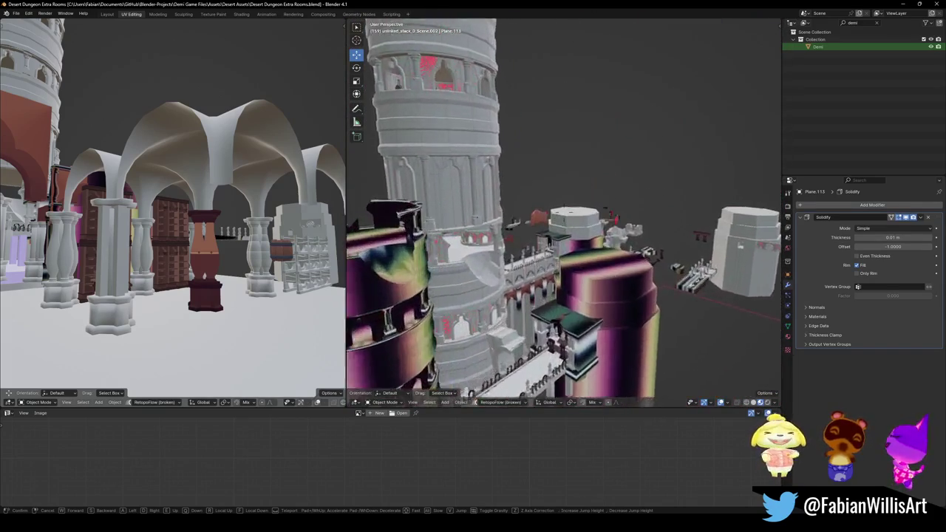
Fly over the roofs, white floor and staircase room, then exit fly mode and close the file
{"action": "key", "text": "w"}
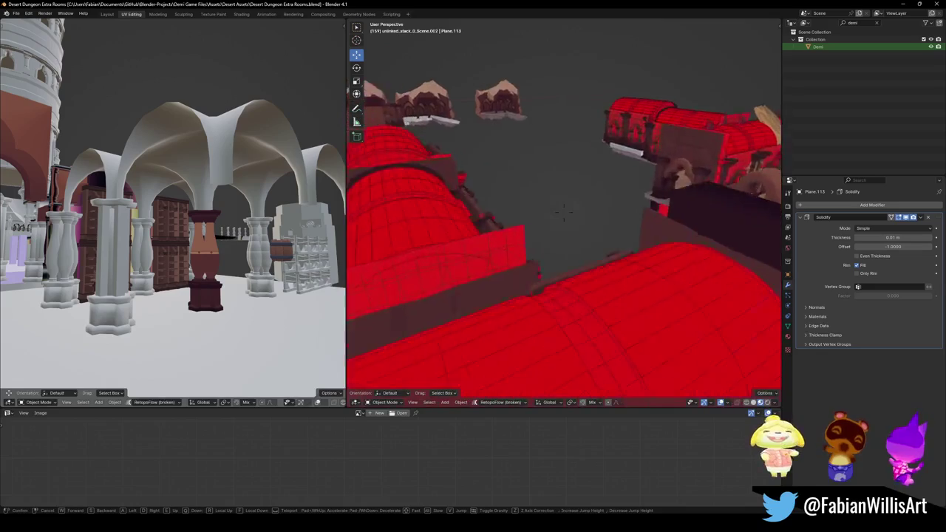
{"action": "key", "text": "s"}
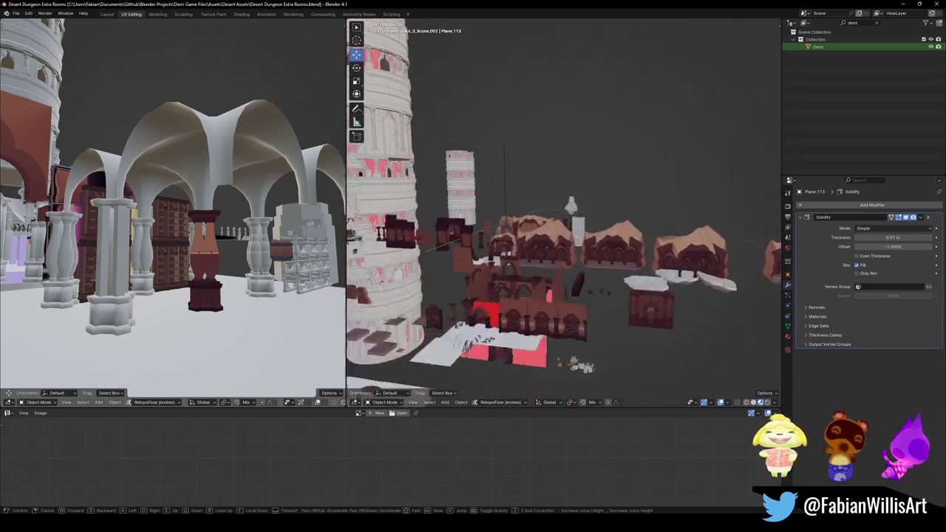
{"action": "key", "text": "w"}
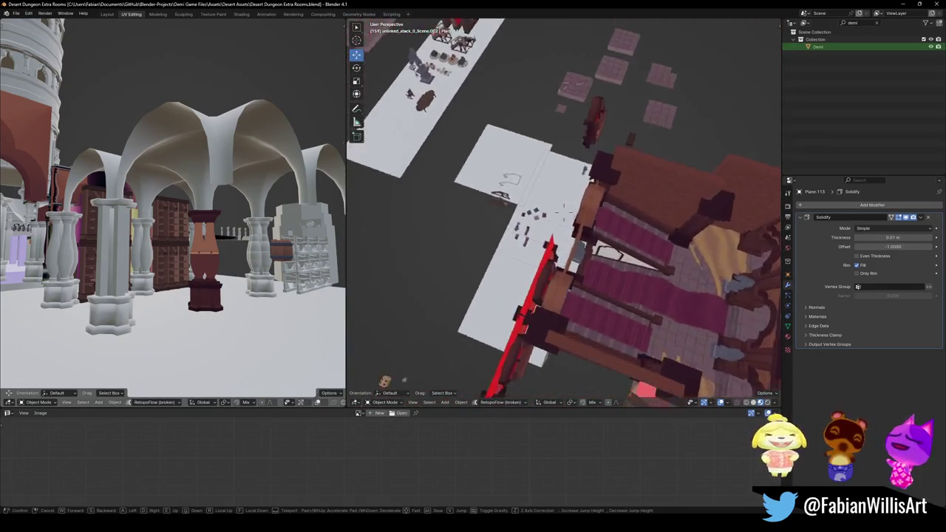
{"action": "key", "text": "w"}
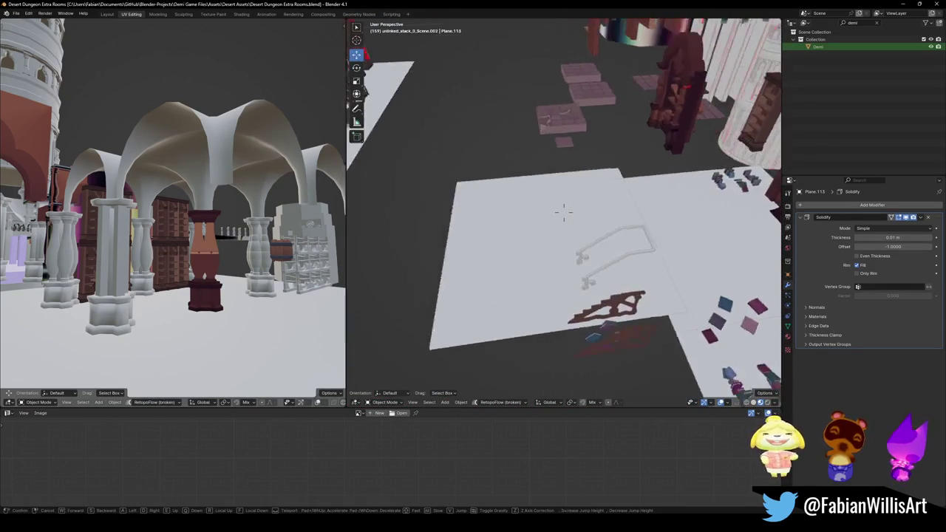
{"action": "key", "text": "w"}
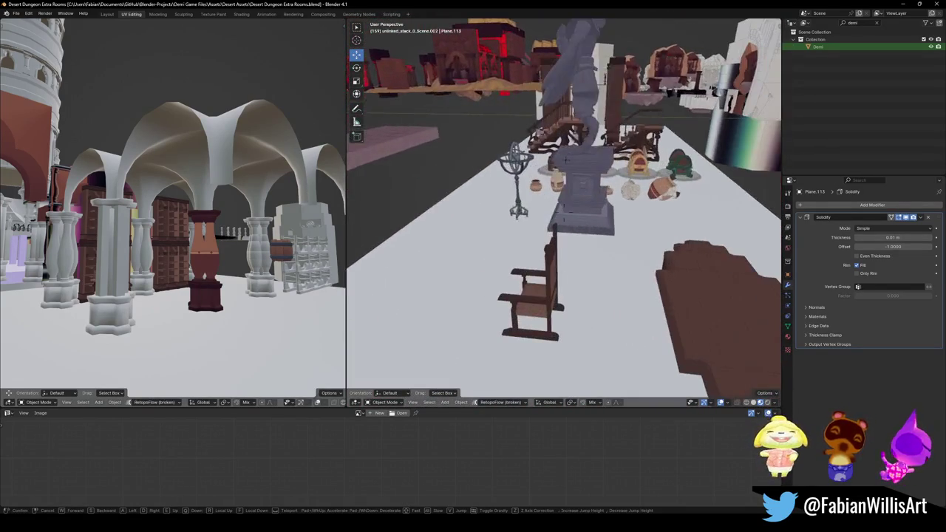
{"action": "key", "text": "s"}
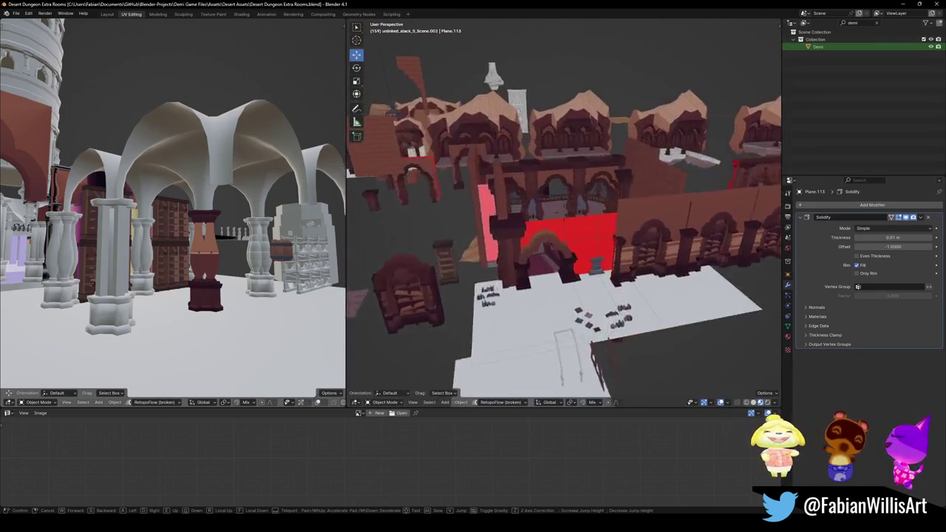
{"action": "key", "text": "w"}
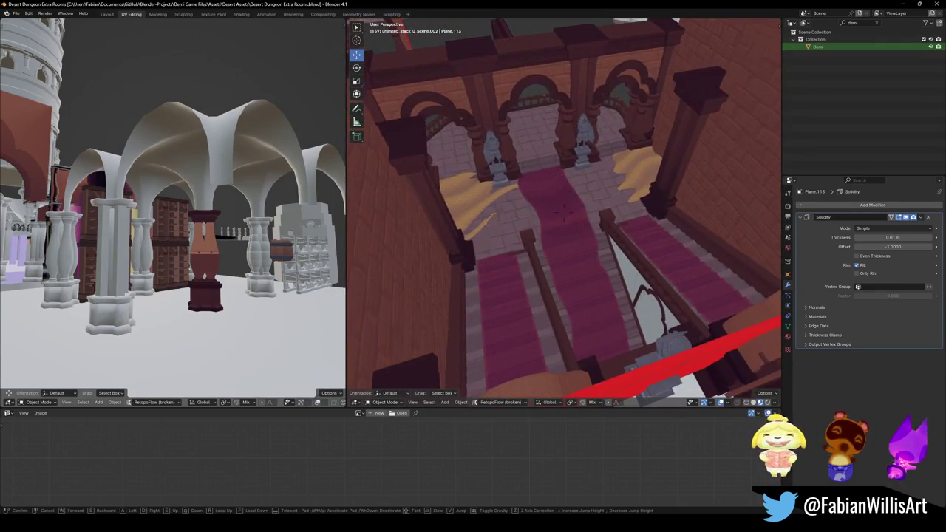
{"action": "key", "text": "s"}
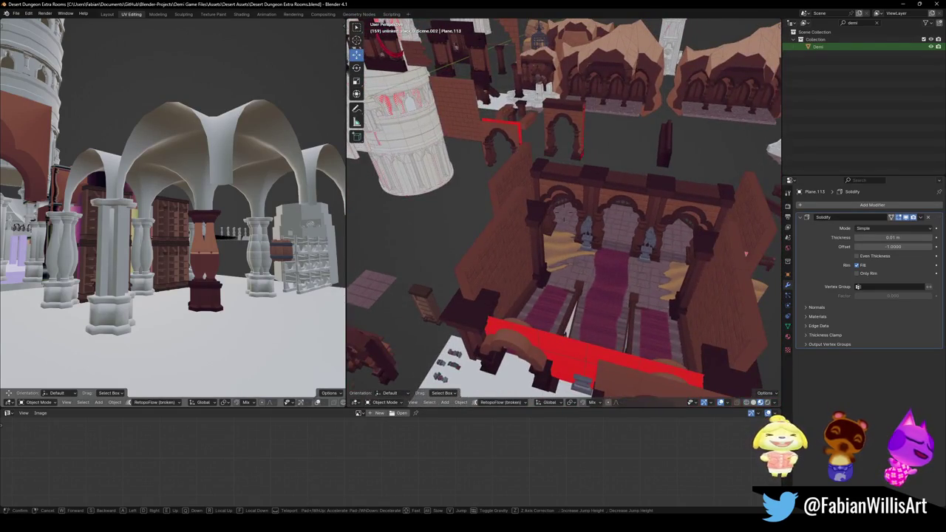
{"action": "key", "text": "s"}
{"action": "key", "text": "w"}
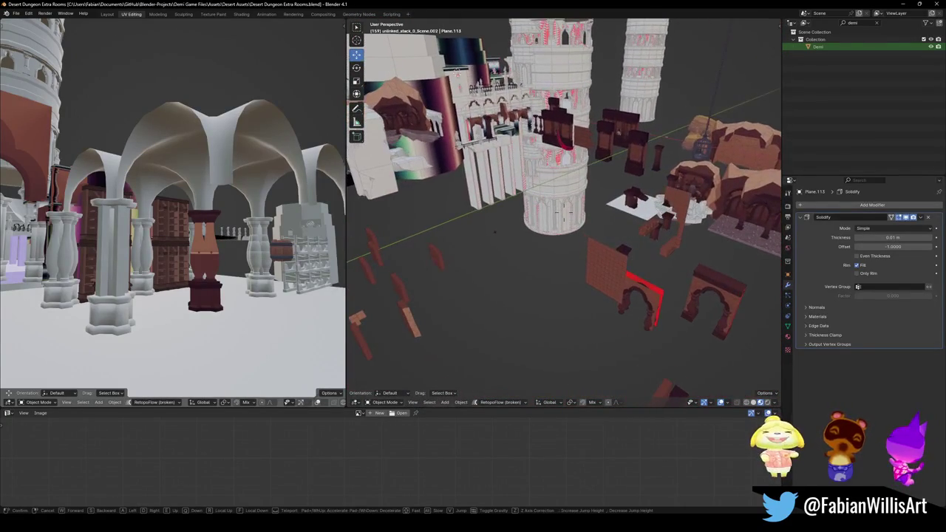
{"action": "left_click", "coordinate": [537, 150]}
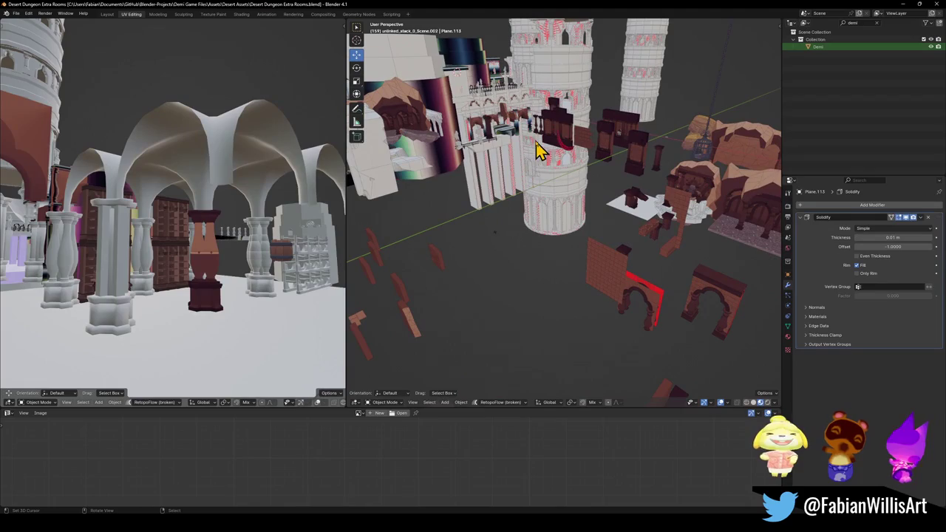
{"action": "left_click", "coordinate": [940, 5]}
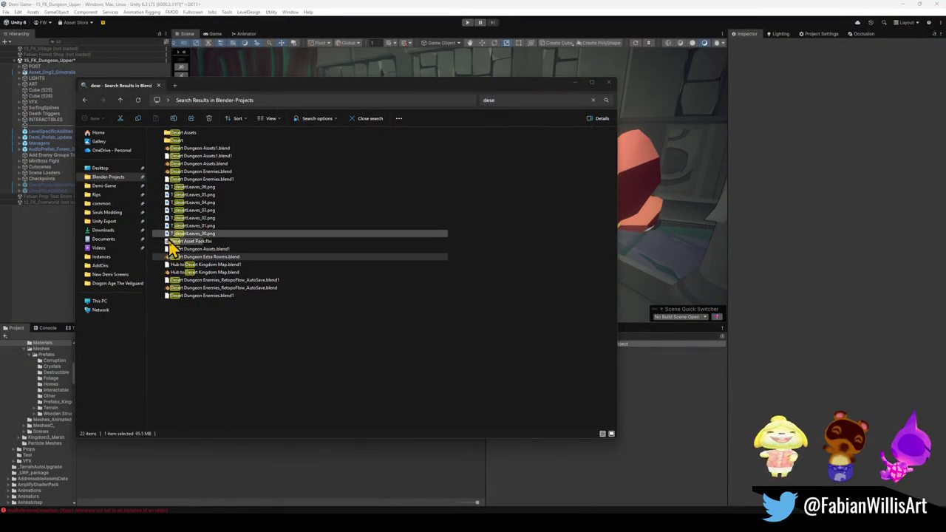
Pick Hub to Desert Kingdom Map.blend in the search results and open it in Blender
{"action": "left_click", "coordinate": [185, 274]}
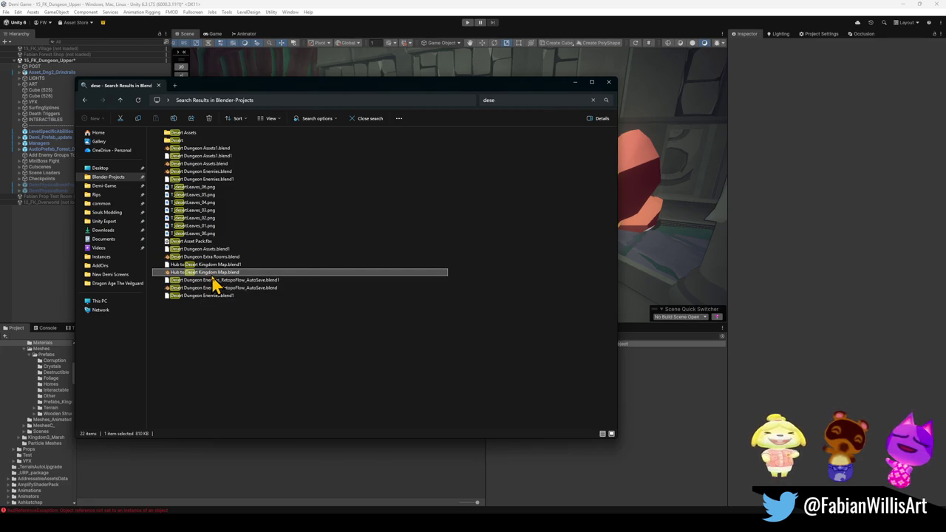
{"action": "left_click", "coordinate": [206, 288]}
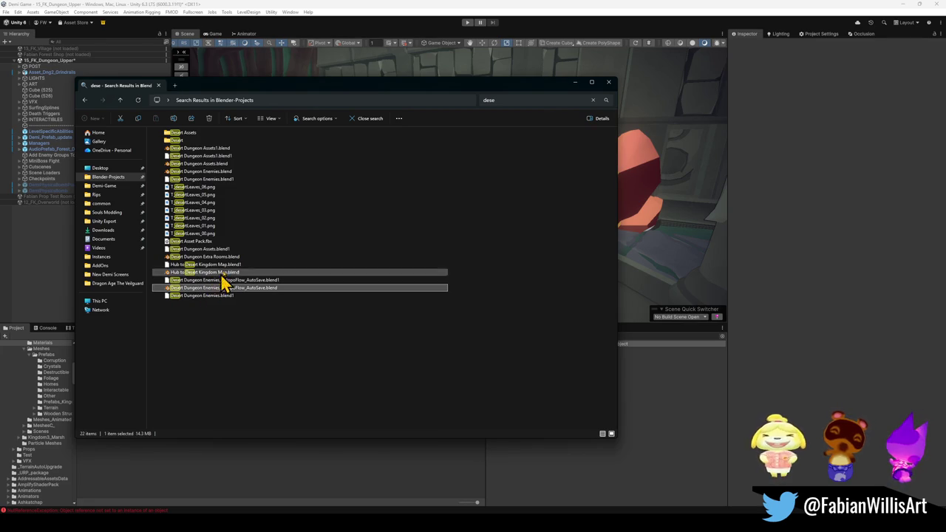
{"action": "left_click", "coordinate": [207, 273]}
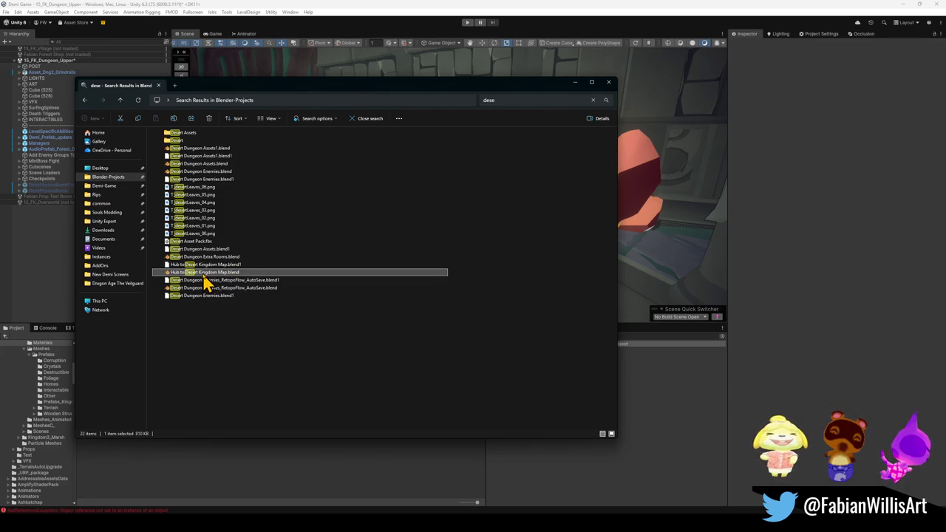
{"action": "double_click", "coordinate": [205, 275]}
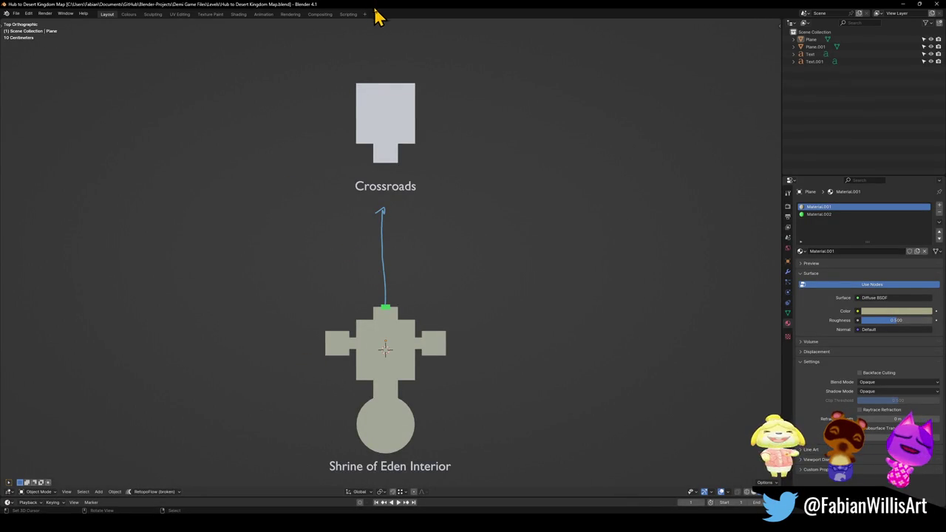
Zoom out and back in on the Crossroads-to-Shrine map, then close the Blender window
{"action": "scroll", "coordinate": [413, 213], "scroll_direction": "down", "scroll_amount": 3}
{"action": "scroll", "coordinate": [412, 213], "scroll_direction": "up", "scroll_amount": 3}
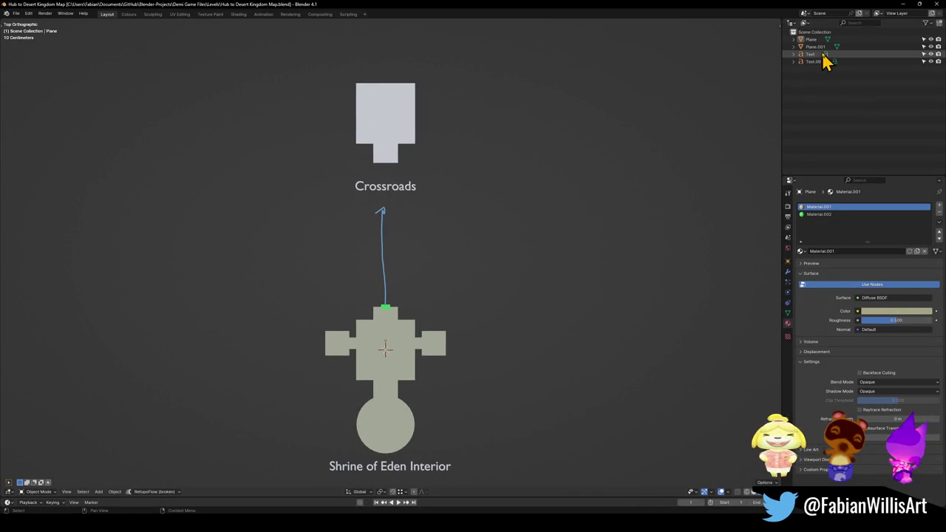
{"action": "left_click", "coordinate": [937, 4]}
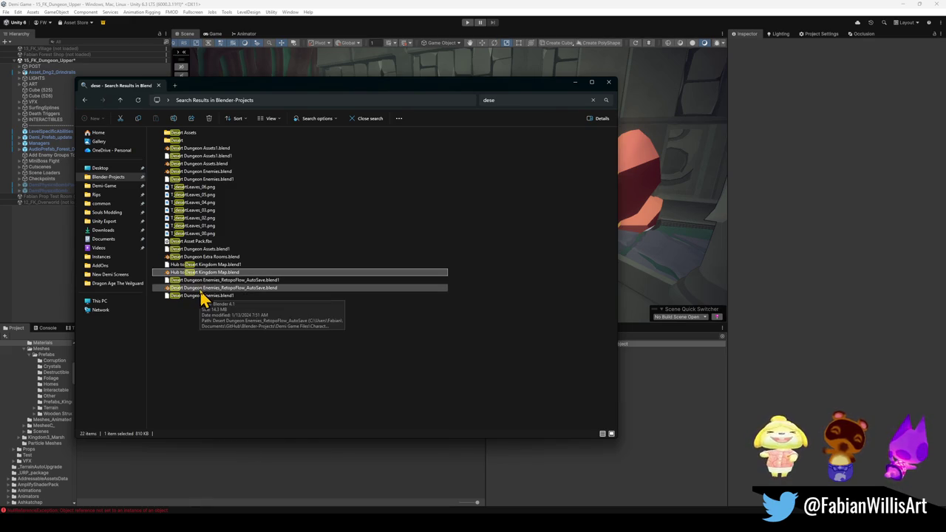
Select the Desert Dungeon Enemies_RetopoFlow_AutoSave.blend row in the search results
{"action": "left_click", "coordinate": [201, 288]}
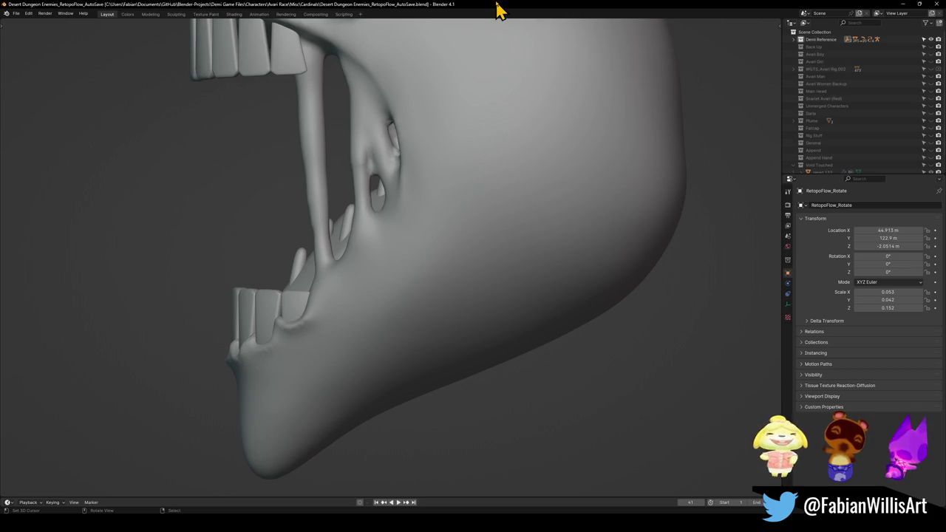
Zoom out, orbit to the open mouth, unhide all objects with Alt+H and snap to front view
{"action": "scroll", "coordinate": [433, 137], "scroll_direction": "down", "scroll_amount": 6}
{"action": "mouse_move", "coordinate": [433, 137]}
{"action": "middle_mouse_down"}
{"action": "mouse_move", "coordinate": [494, 211]}
{"action": "mouse_move", "coordinate": [458, 286]}
{"action": "middle_mouse_up"}
{"action": "key", "text": "alt+h"}
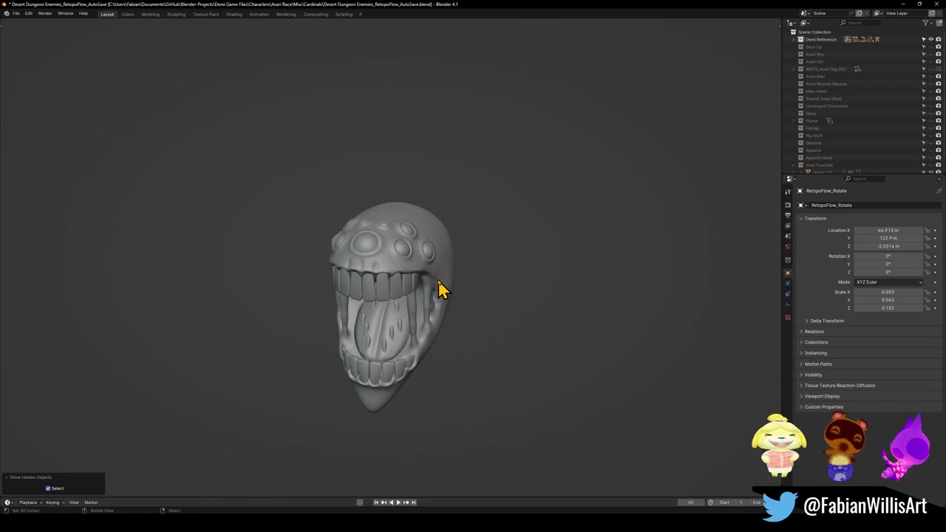
{"action": "key", "text": "KP_1"}
Orbit and zoom around all enemy models, ending on a side angle of the pots
{"action": "mouse_move", "coordinate": [600, 224]}
{"action": "middle_mouse_down"}
{"action": "mouse_move", "coordinate": [500, 258]}
{"action": "mouse_move", "coordinate": [431, 321]}
{"action": "mouse_move", "coordinate": [468, 296]}
{"action": "mouse_move", "coordinate": [473, 283]}
{"action": "mouse_move", "coordinate": [448, 300]}
{"action": "mouse_move", "coordinate": [450, 276]}
{"action": "mouse_move", "coordinate": [484, 262]}
{"action": "mouse_move", "coordinate": [574, 274]}
{"action": "mouse_move", "coordinate": [507, 280]}
{"action": "mouse_move", "coordinate": [538, 261]}
{"action": "mouse_move", "coordinate": [427, 297]}
{"action": "mouse_move", "coordinate": [443, 313]}
{"action": "middle_mouse_up"}
{"action": "mouse_move", "coordinate": [553, 291]}
{"action": "middle_mouse_down"}
{"action": "mouse_move", "coordinate": [385, 303]}
{"action": "mouse_move", "coordinate": [530, 282]}
{"action": "mouse_move", "coordinate": [490, 274]}
{"action": "middle_mouse_up"}
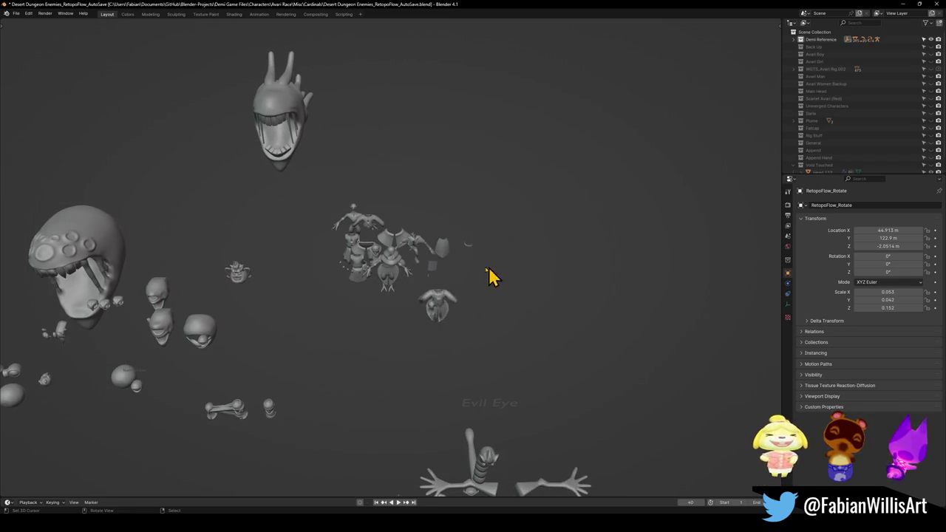
{"action": "mouse_move", "coordinate": [353, 271]}
{"action": "middle_mouse_down"}
{"action": "mouse_move", "coordinate": [390, 317]}
{"action": "mouse_move", "coordinate": [484, 323]}
{"action": "mouse_move", "coordinate": [454, 295]}
{"action": "mouse_move", "coordinate": [412, 332]}
{"action": "mouse_move", "coordinate": [449, 328]}
{"action": "mouse_move", "coordinate": [436, 347]}
{"action": "mouse_move", "coordinate": [456, 325]}
{"action": "middle_mouse_up"}
{"action": "scroll", "coordinate": [473, 310], "scroll_direction": "up", "scroll_amount": 3}
{"action": "scroll", "coordinate": [455, 296], "scroll_direction": "down", "scroll_amount": 5}
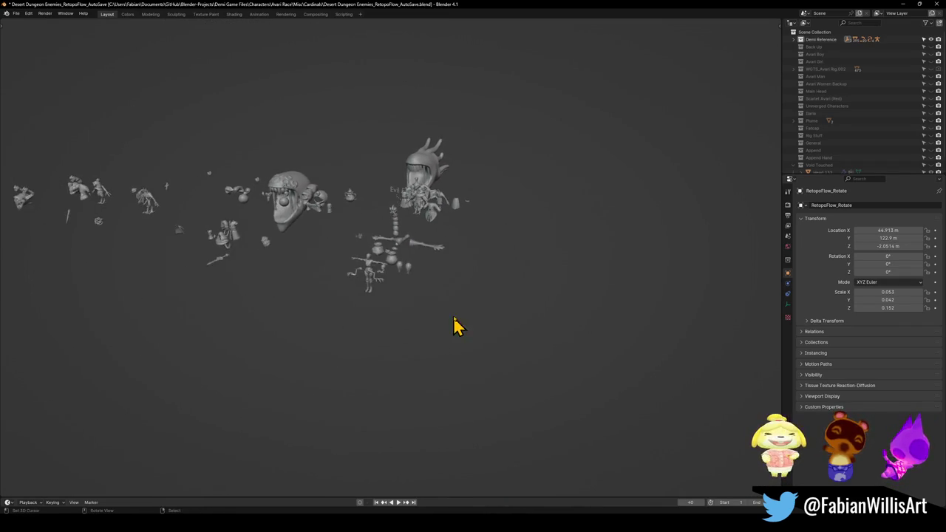
{"action": "scroll", "coordinate": [397, 281], "scroll_direction": "up", "scroll_amount": 4}
{"action": "middle_click_drag", "start_coordinate": [397, 281], "coordinate": [425, 303]}
{"action": "middle_click_drag", "start_coordinate": [371, 211], "coordinate": [376, 226]}
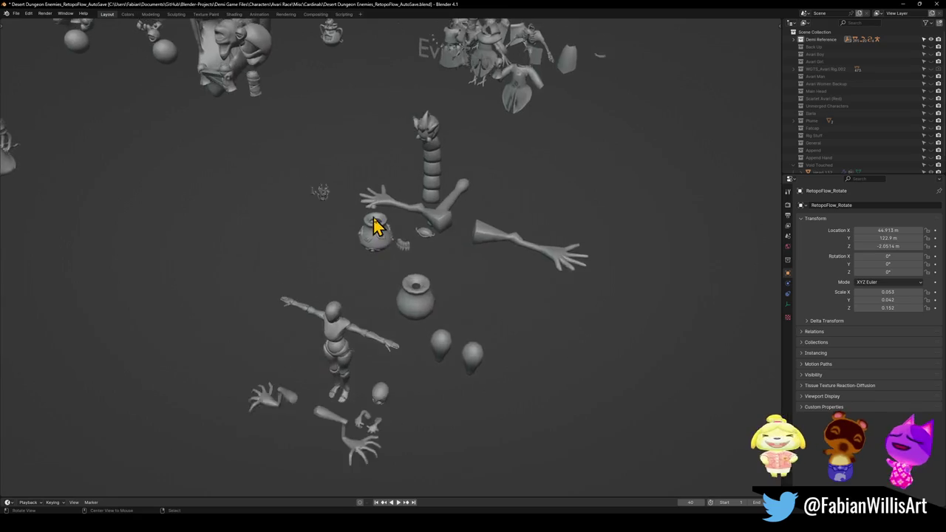
{"action": "scroll", "coordinate": [408, 247], "scroll_direction": "up", "scroll_amount": 4}
{"action": "scroll", "coordinate": [416, 277], "scroll_direction": "up", "scroll_amount": 2}
{"action": "mouse_move", "coordinate": [416, 275]}
{"action": "middle_mouse_down"}
{"action": "mouse_move", "coordinate": [445, 259]}
{"action": "mouse_move", "coordinate": [512, 254]}
{"action": "mouse_move", "coordinate": [436, 259]}
{"action": "middle_mouse_up"}
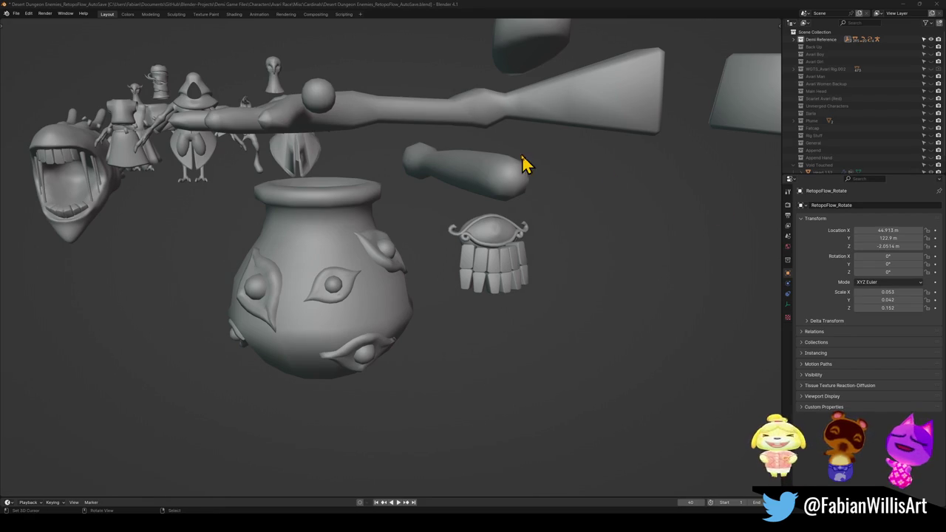
Rotate the view toward the Beholder models, then cancel an attempt to close the file
{"action": "middle_click_drag", "start_coordinate": [548, 192], "coordinate": [526, 211]}
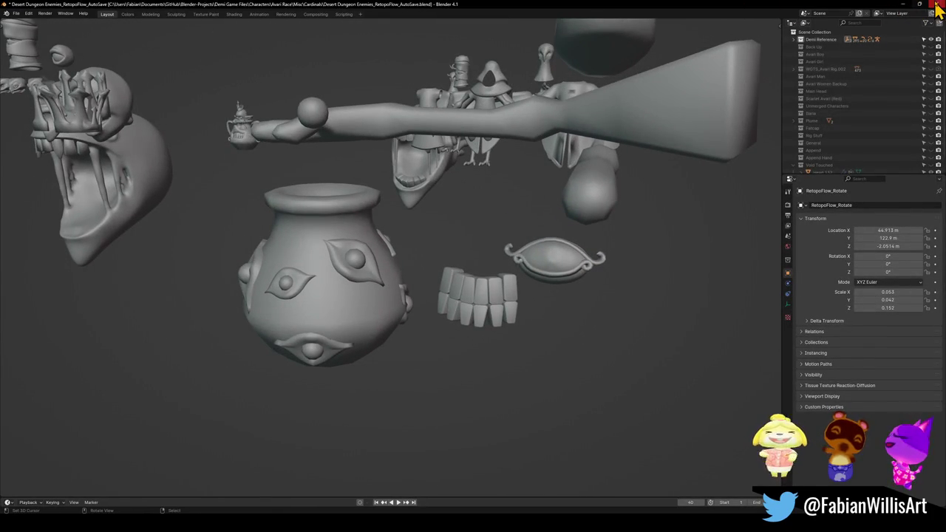
{"action": "mouse_move", "coordinate": [281, 123]}
{"action": "middle_mouse_down"}
{"action": "mouse_move", "coordinate": [318, 166]}
{"action": "mouse_move", "coordinate": [187, 146]}
{"action": "middle_mouse_up"}
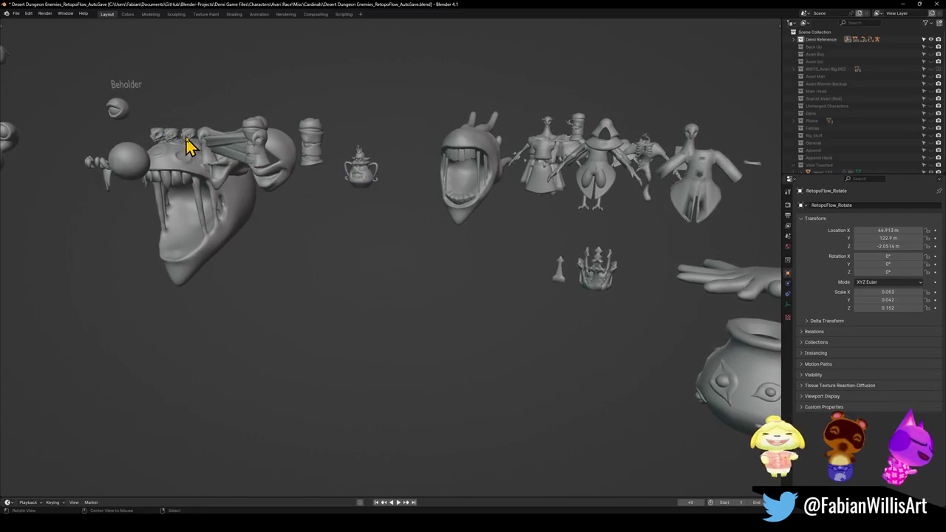
{"action": "left_click", "coordinate": [937, 4]}
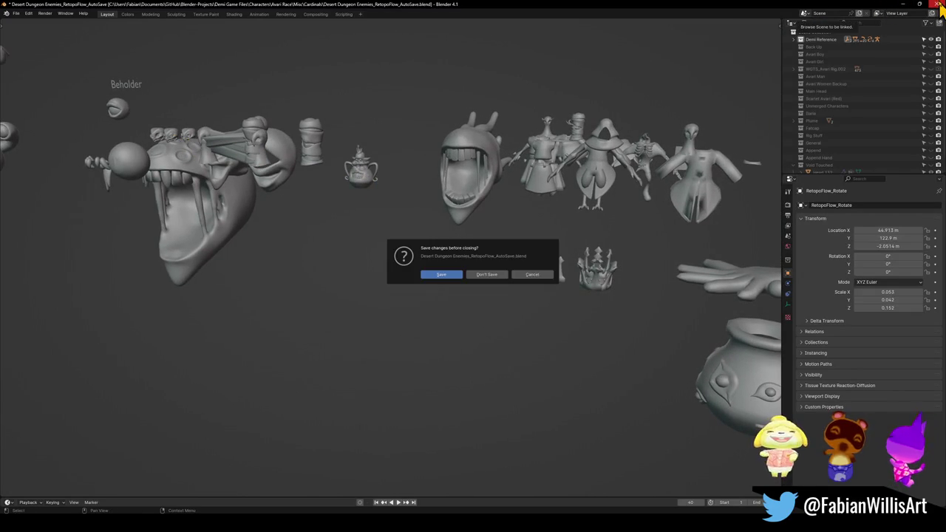
{"action": "left_click", "coordinate": [452, 236]}
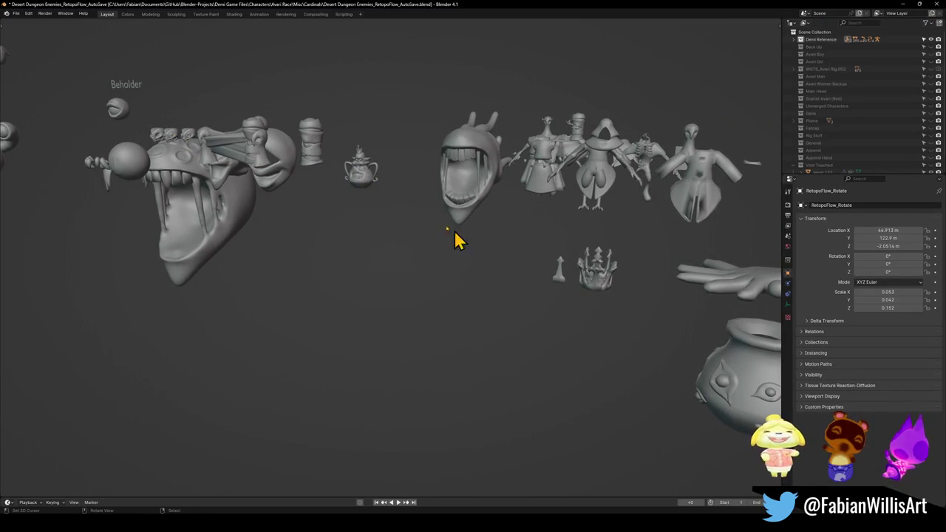
Orbit and zoom around the character lineup to the hooded figure, then close without saving
{"action": "mouse_move", "coordinate": [316, 152]}
{"action": "middle_mouse_down"}
{"action": "mouse_move", "coordinate": [442, 241]}
{"action": "mouse_move", "coordinate": [595, 177]}
{"action": "middle_mouse_up"}
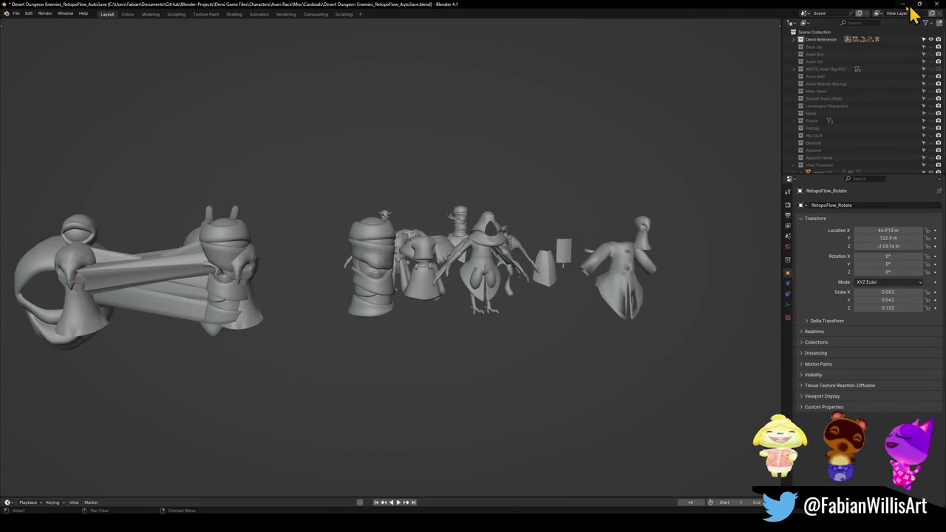
{"action": "scroll", "coordinate": [463, 231], "scroll_direction": "up", "scroll_amount": 3}
{"action": "scroll", "coordinate": [458, 229], "scroll_direction": "up", "scroll_amount": 3}
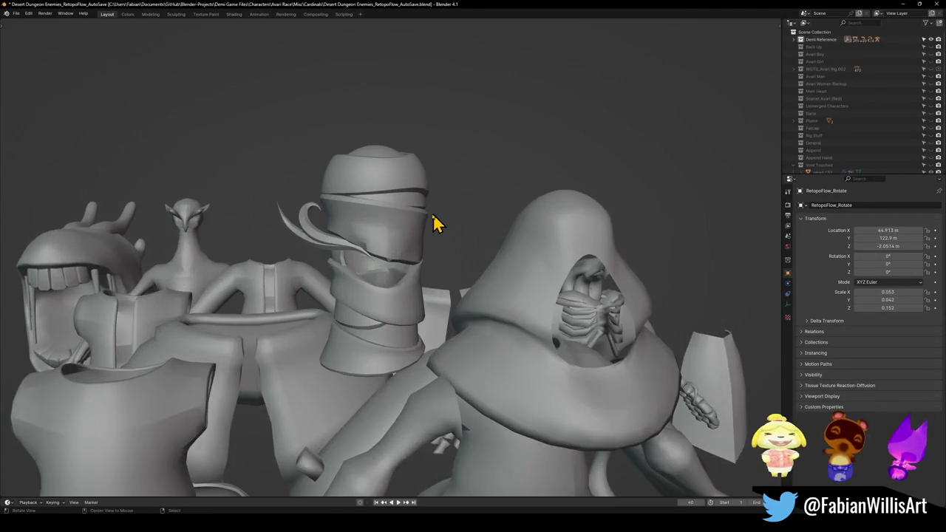
{"action": "scroll", "coordinate": [454, 226], "scroll_direction": "up", "scroll_amount": 3}
{"action": "scroll", "coordinate": [451, 230], "scroll_direction": "up", "scroll_amount": 2}
{"action": "scroll", "coordinate": [447, 233], "scroll_direction": "down", "scroll_amount": 4}
{"action": "middle_click_drag", "start_coordinate": [618, 147], "coordinate": [583, 187]}
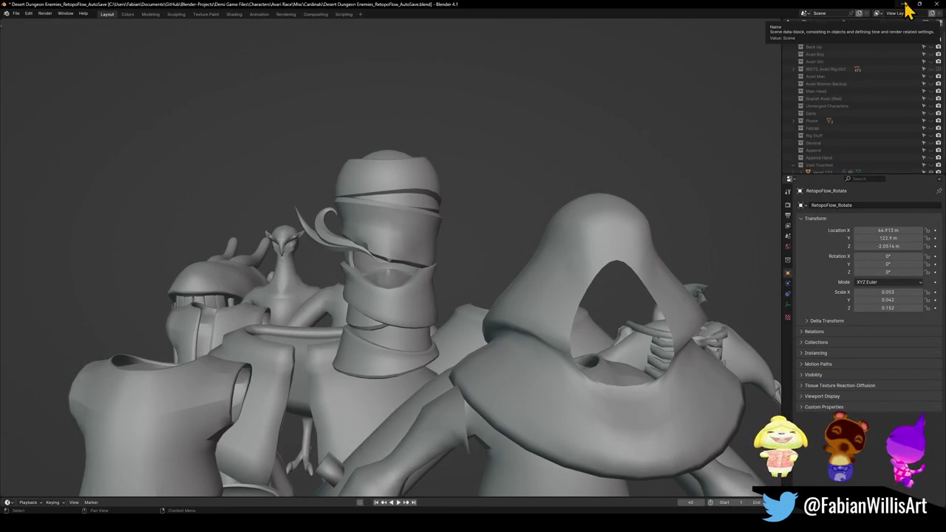
{"action": "left_click", "coordinate": [937, 5]}
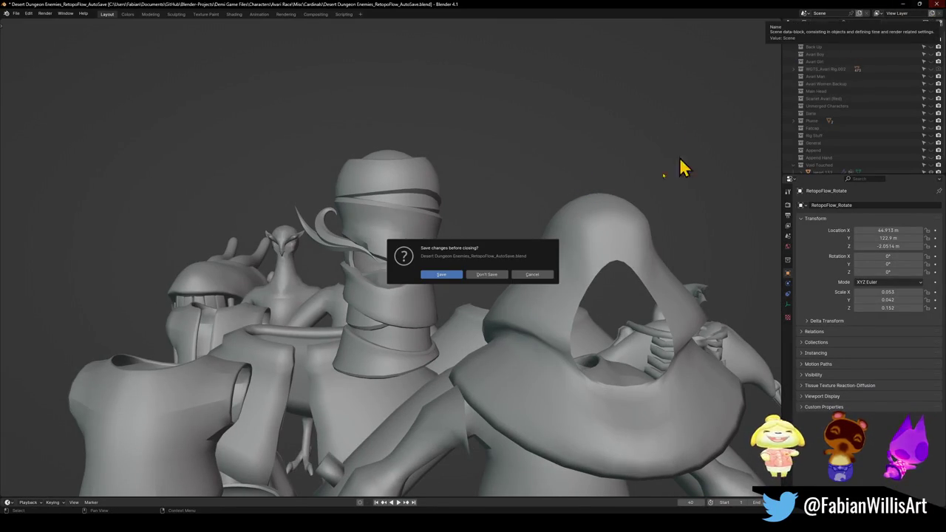
{"action": "left_click", "coordinate": [484, 277]}
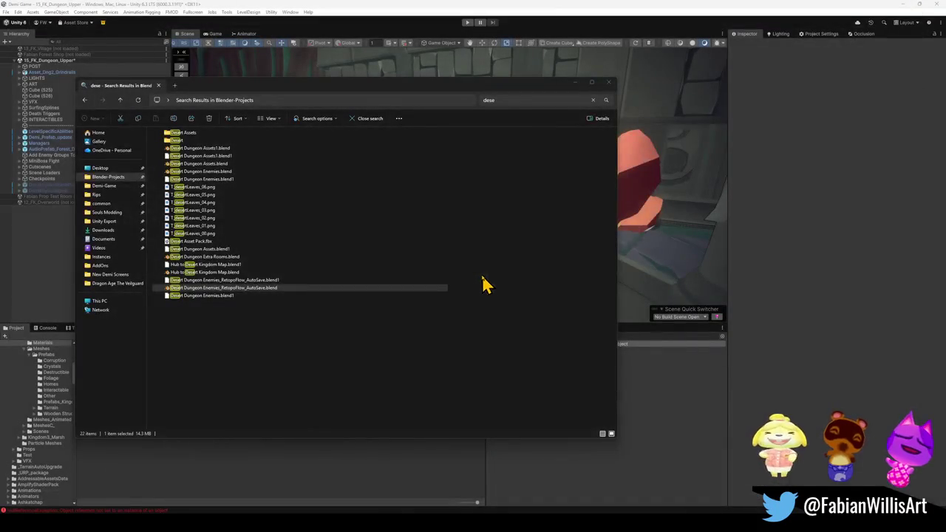
Select Desert Dungeon Enemies.blend, then switch to the Blender-Projects folder and select Demi Game Files
{"action": "left_click", "coordinate": [194, 173]}
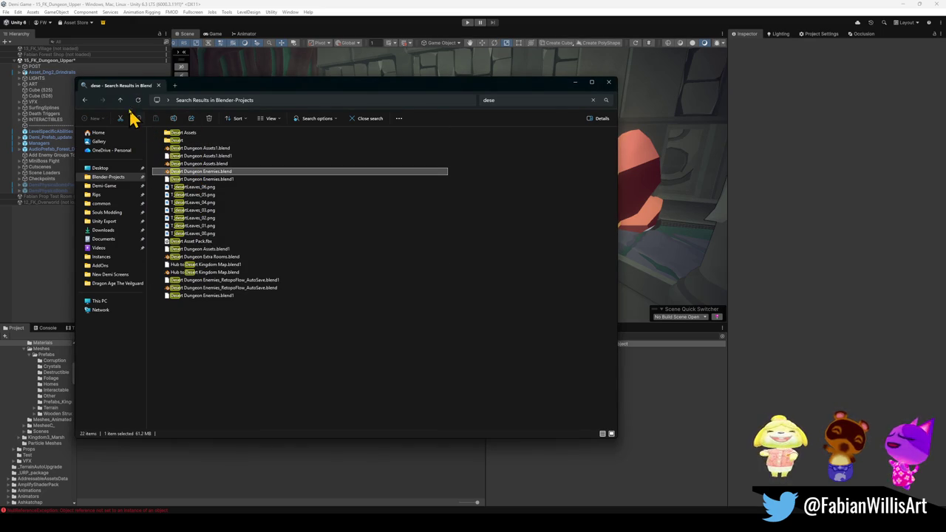
{"action": "left_click", "coordinate": [126, 182]}
{"action": "left_click", "coordinate": [186, 158]}
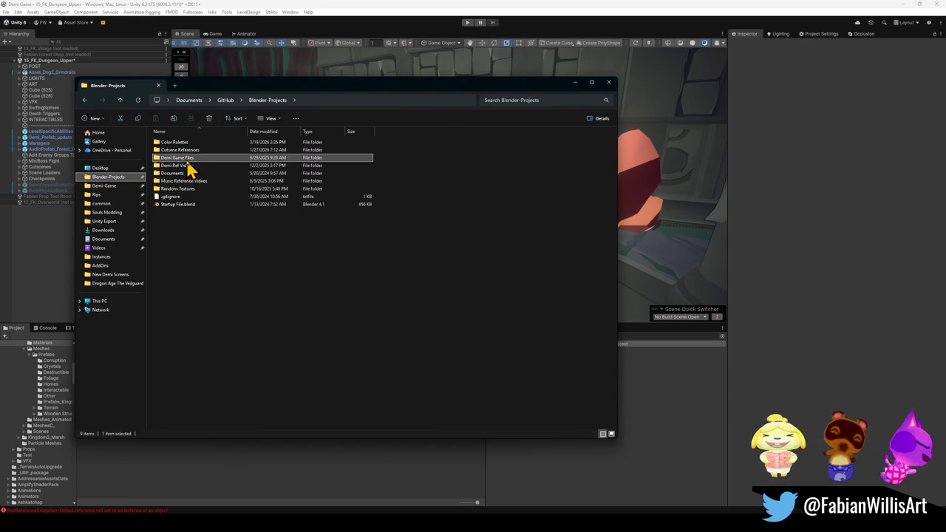